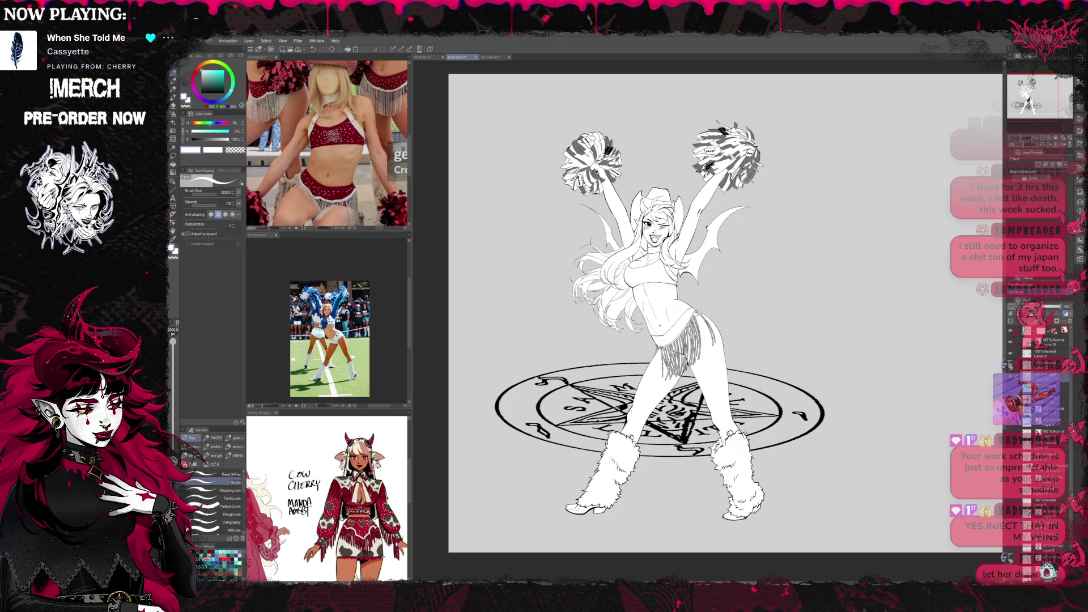
# Hide the pentagram circle and pick an orange-tan skin colour with the Fill tool.
pyautogui.hotkey('ctrl', 'z')
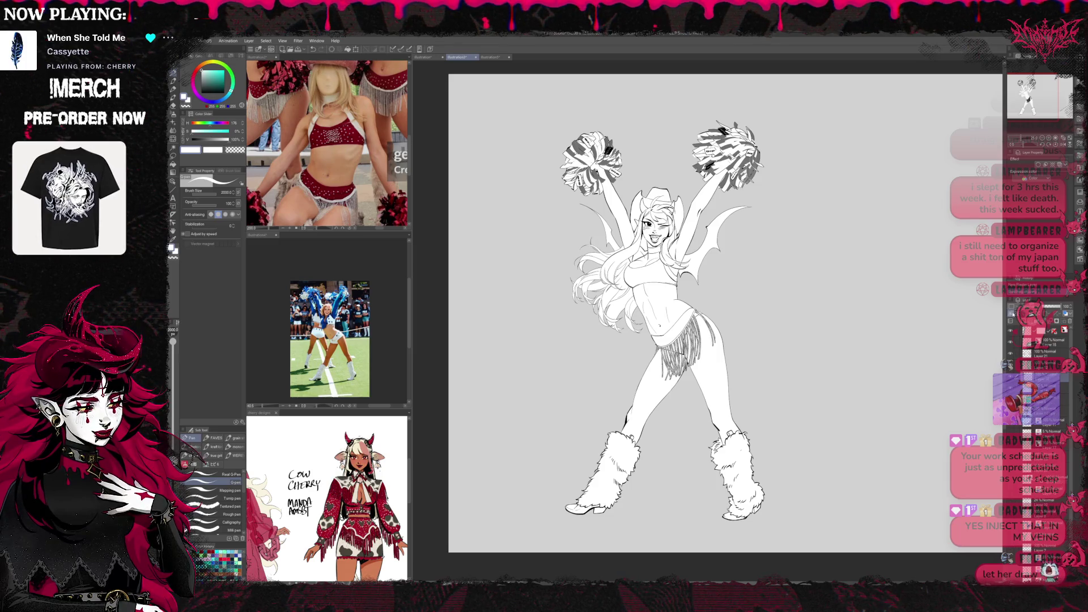
pyautogui.scroll(3, 706, 170)
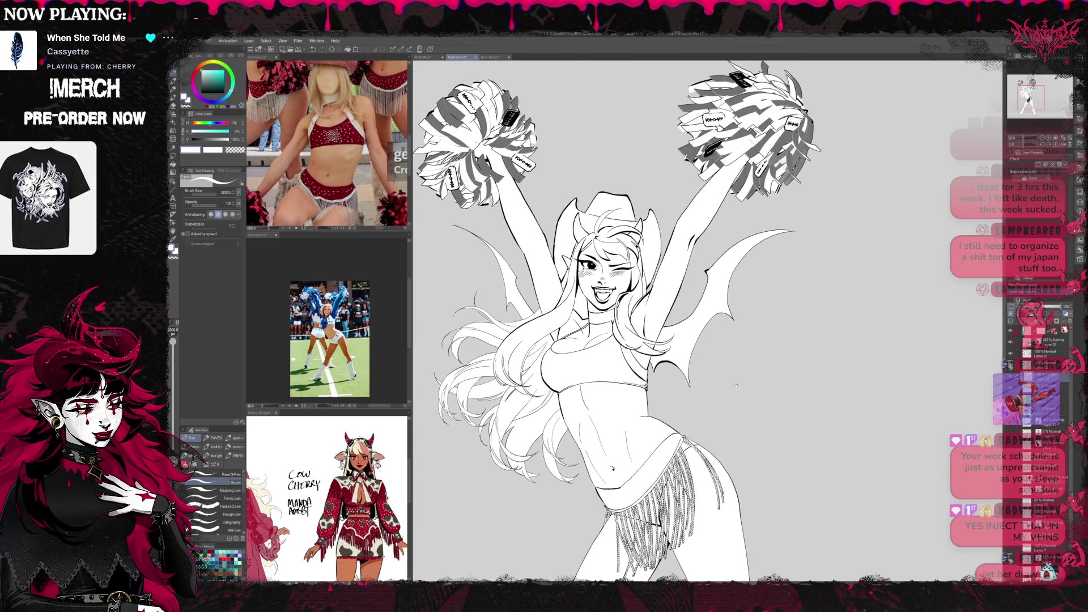
pyautogui.scroll(-3, 328, 498)
pyautogui.keyDown('alt'); pyautogui.click(340, 493); pyautogui.keyUp('alt')
pyautogui.click(173, 165)
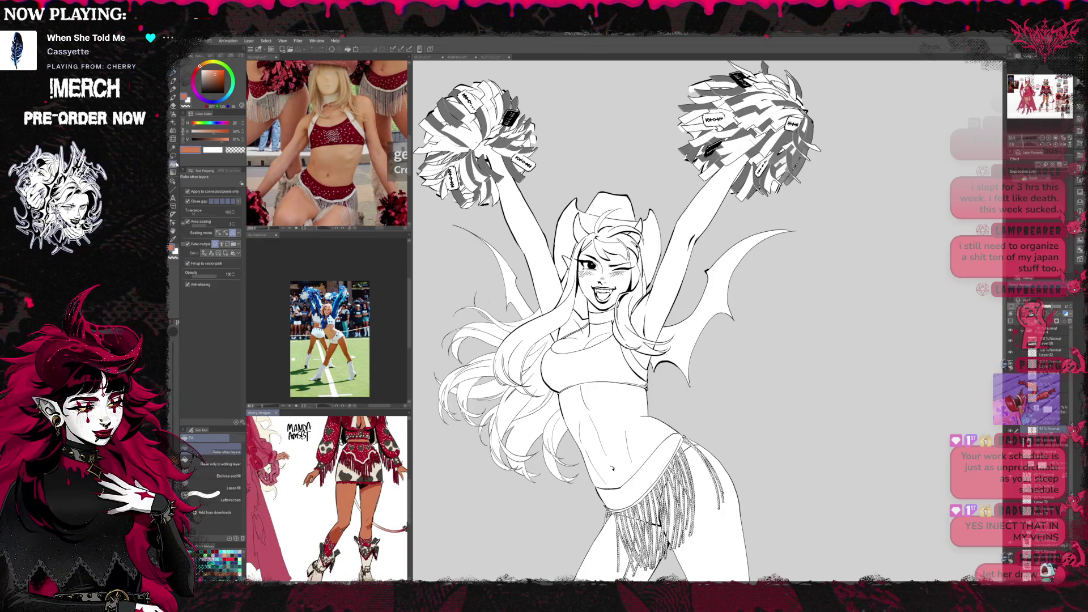
# Fill the midriff with tan and remove the skirt fringe over the shorts.
pyautogui.click(646, 414)
pyautogui.moveTo(651, 413); pyautogui.dragTo(631, 373)
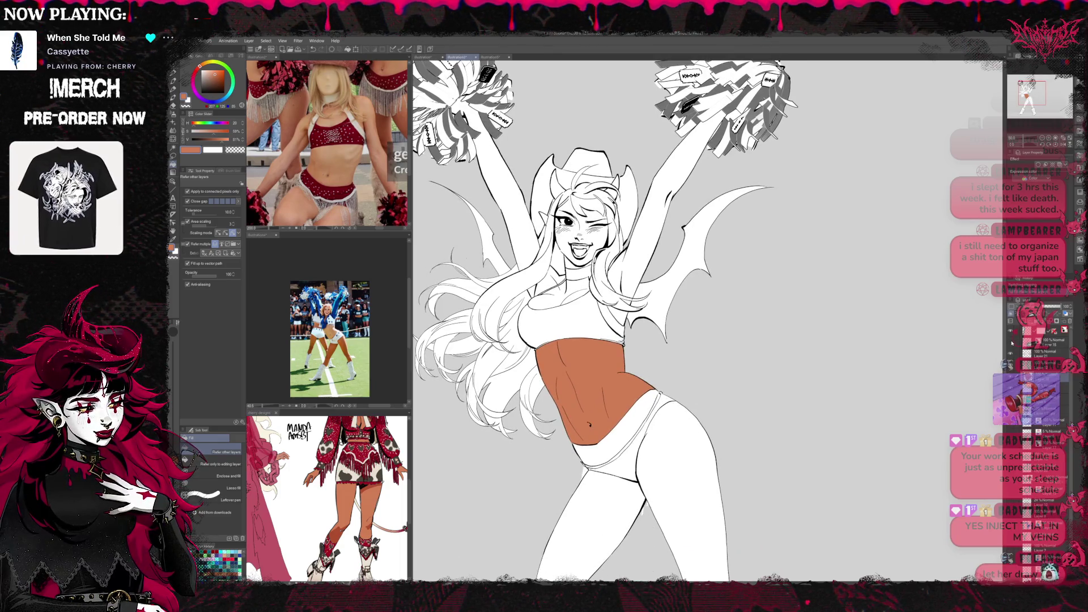
pyautogui.moveTo(695, 490); pyautogui.dragTo(697, 417)
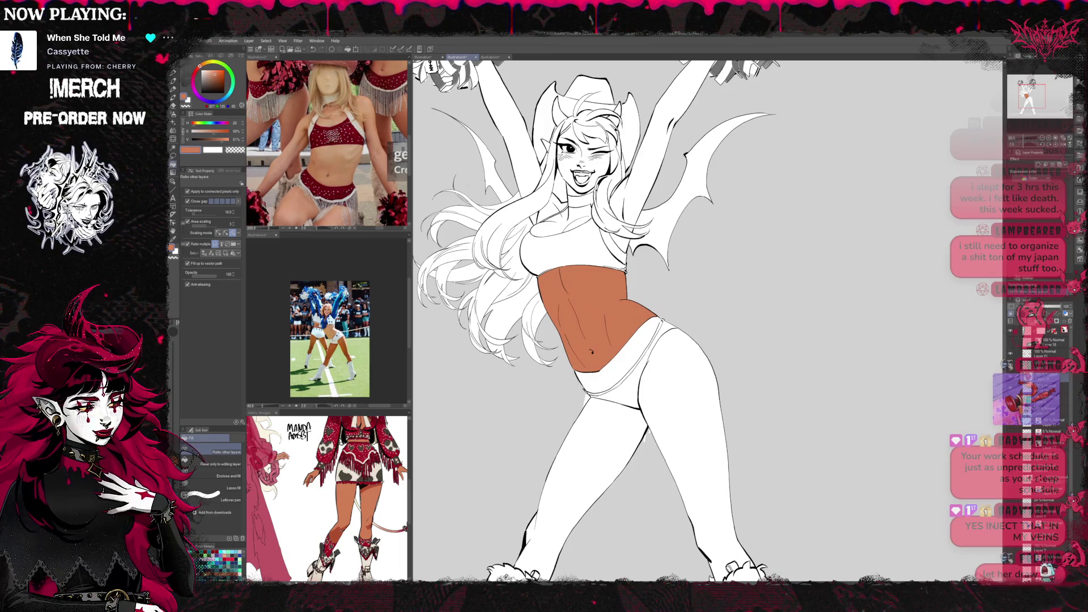
pyautogui.press('e')
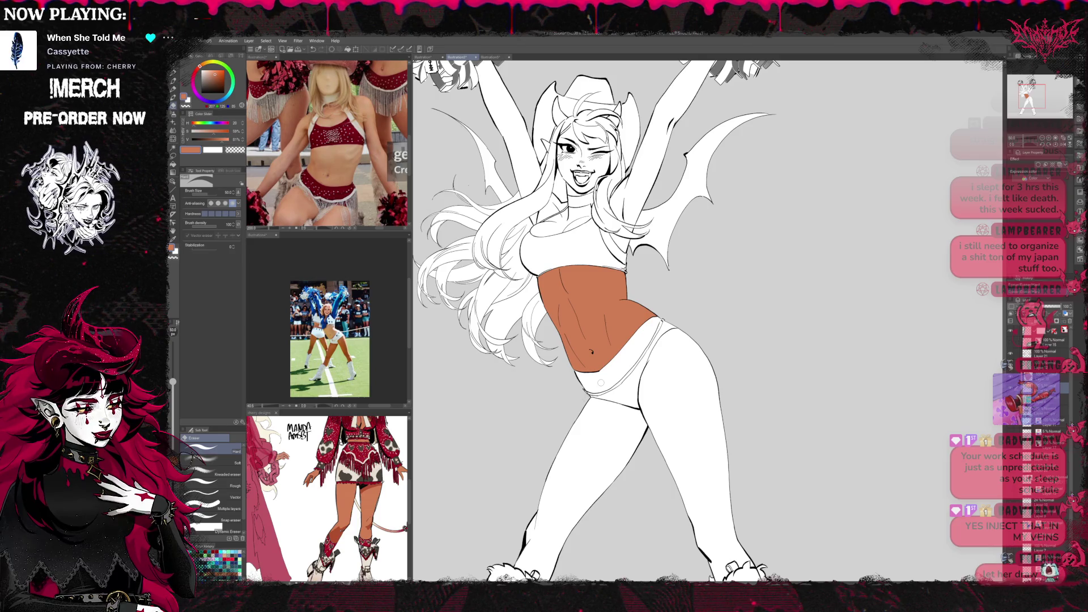
pyautogui.click(174, 168)
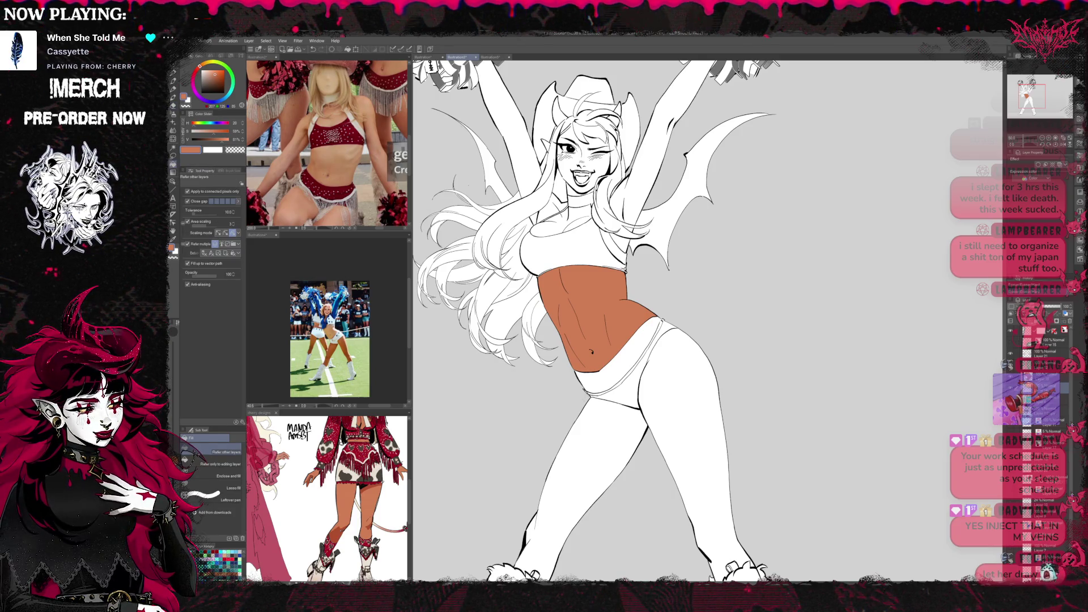
# Fill both legs, the raised arm and the other arm with tan skin.
pyautogui.click(708, 403)
pyautogui.scroll(-5, 709, 403)
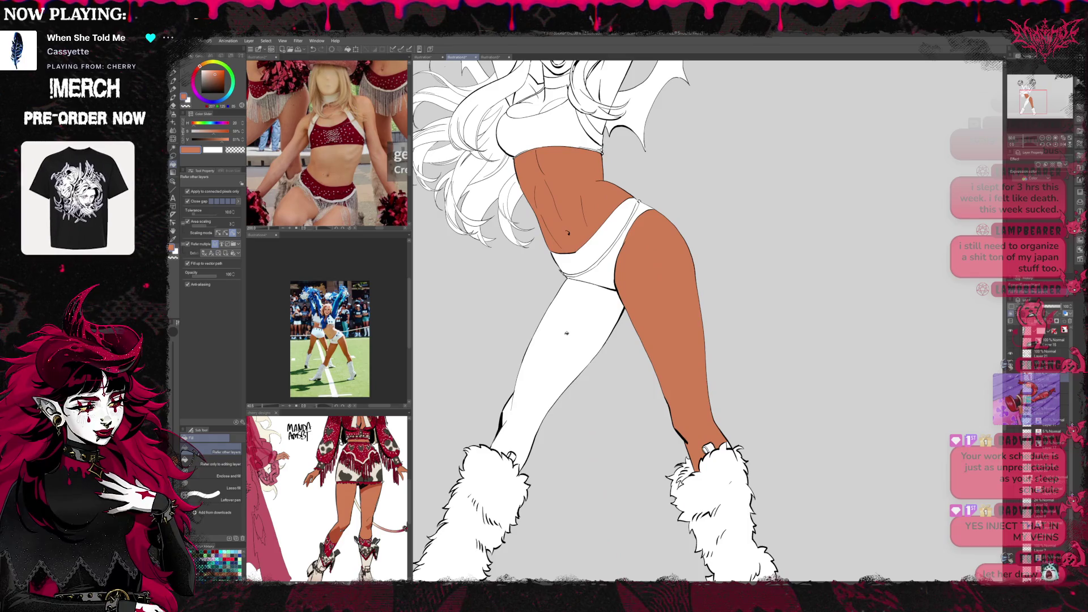
pyautogui.click(566, 363)
pyautogui.scroll(5, 685, 324)
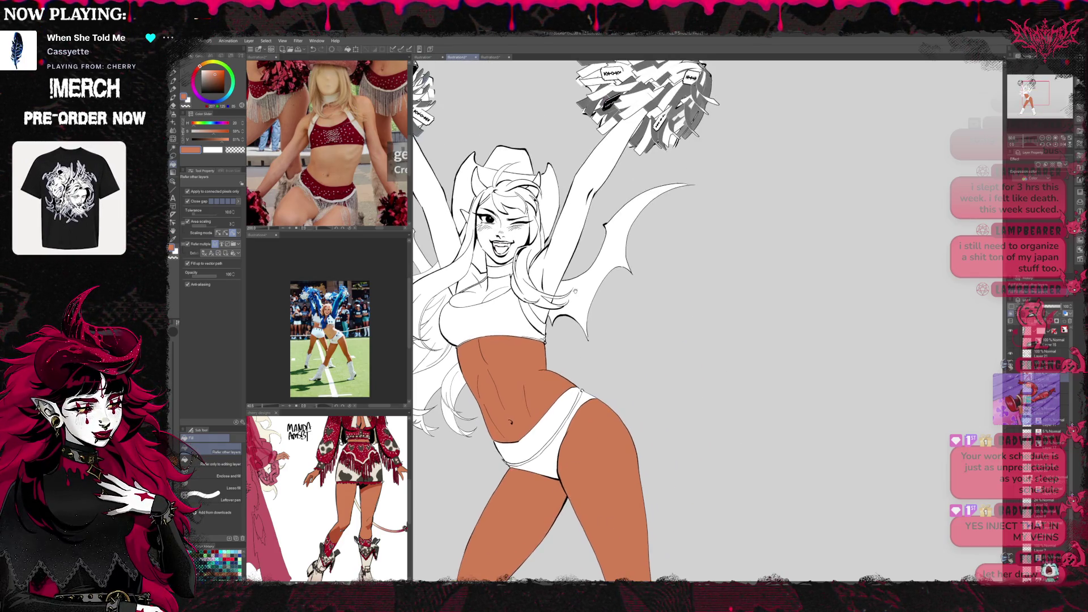
pyautogui.scroll(5, 685, 324)
pyautogui.click(601, 284)
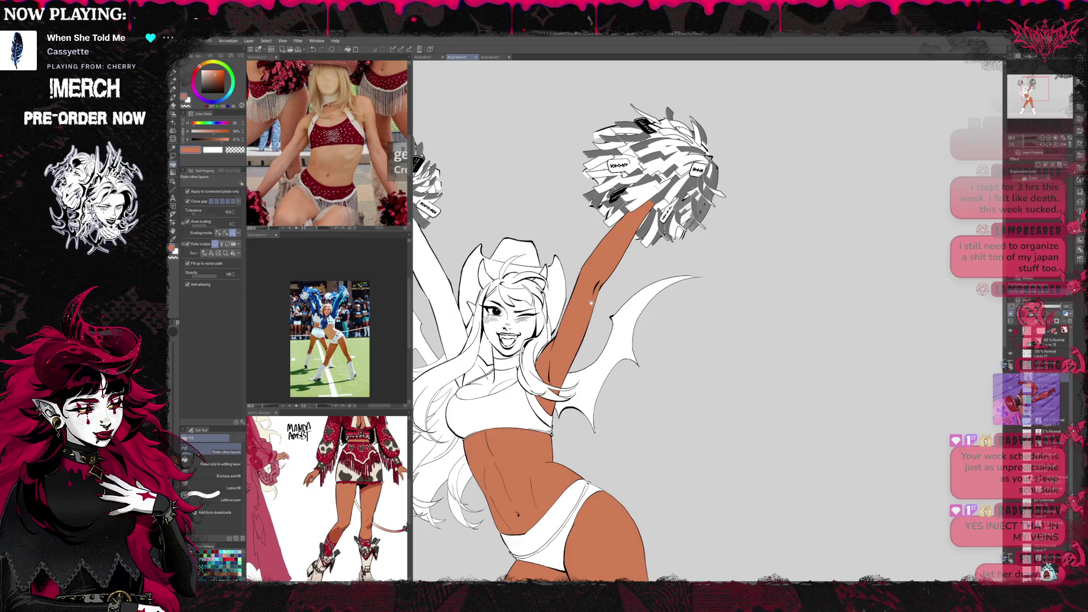
pyautogui.scroll(1, 588, 343)
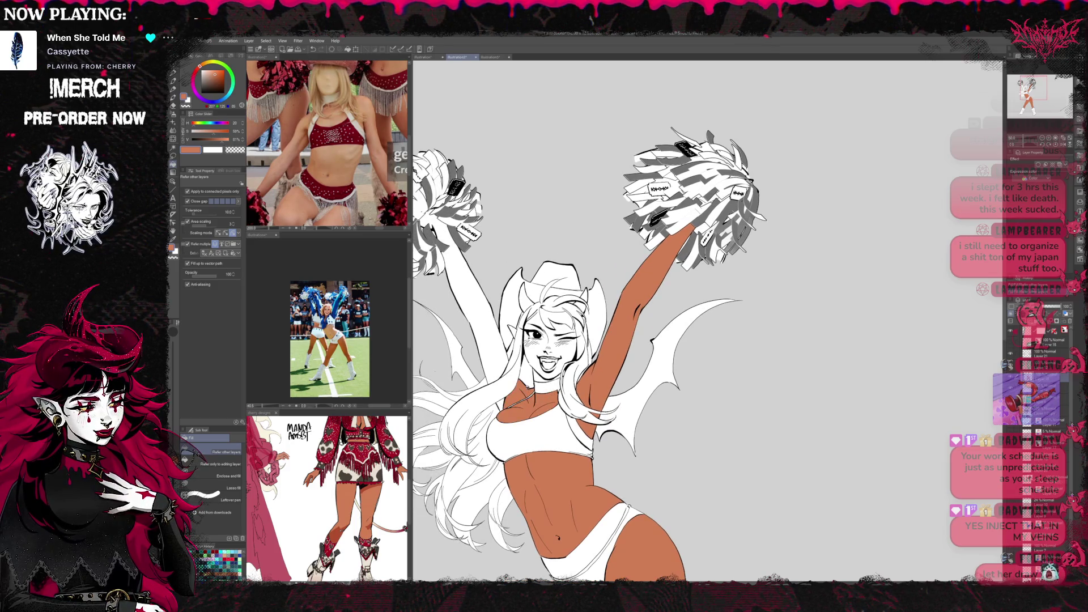
pyautogui.click(476, 317)
pyautogui.scroll(2, 623, 340)
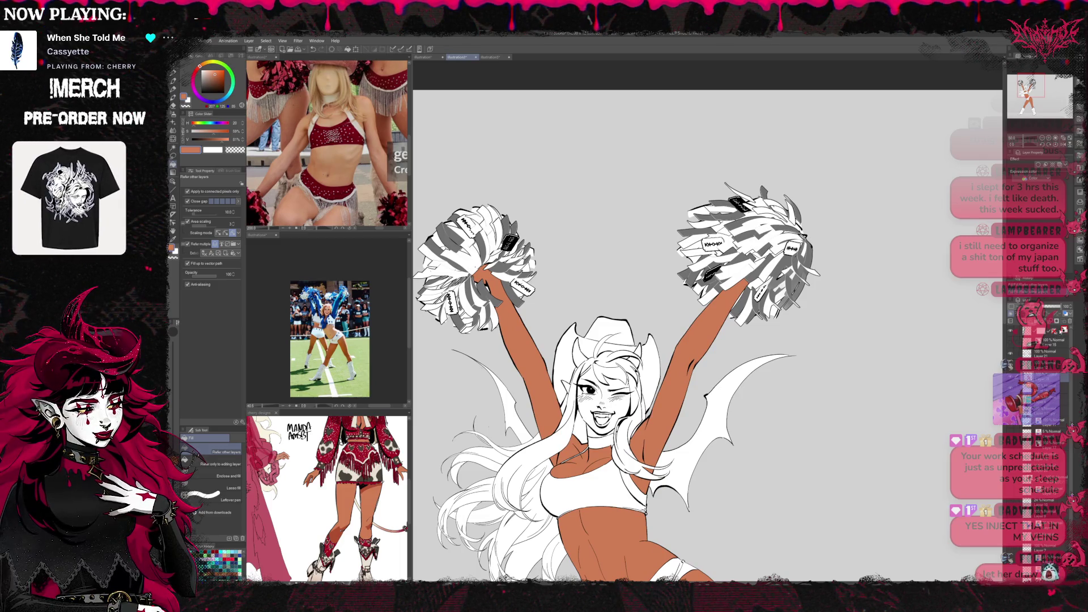
pyautogui.press('w')
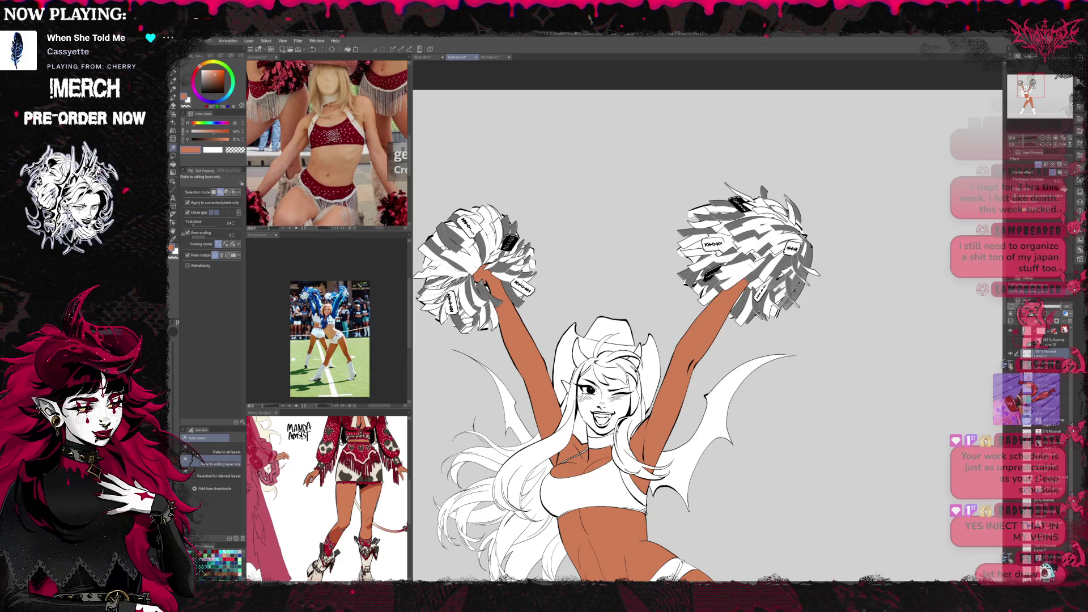
pyautogui.press('e')
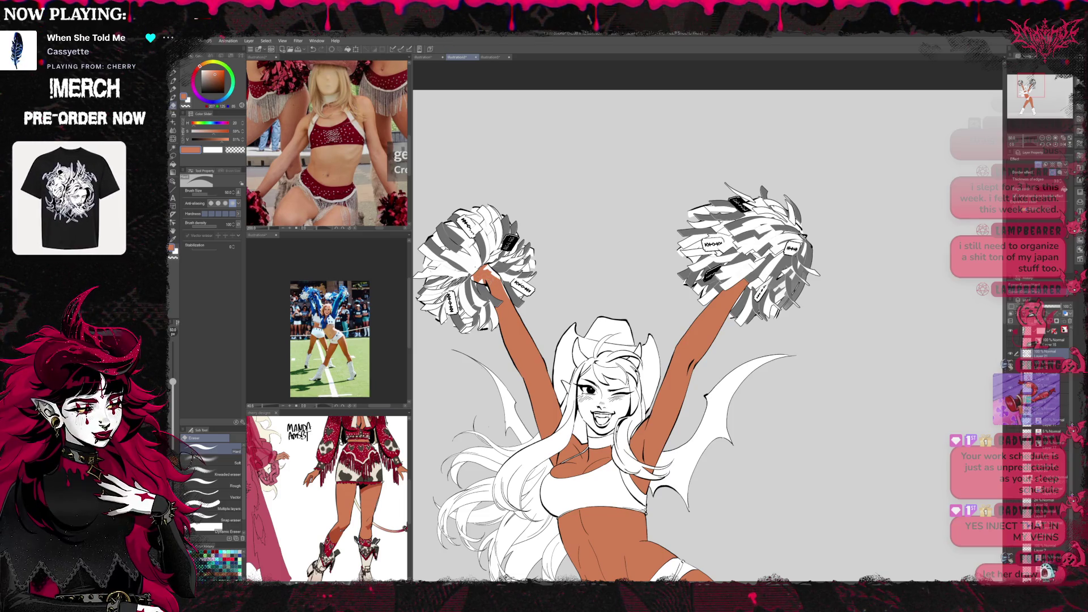
pyautogui.moveTo(840, 326); pyautogui.dragTo(819, 326)
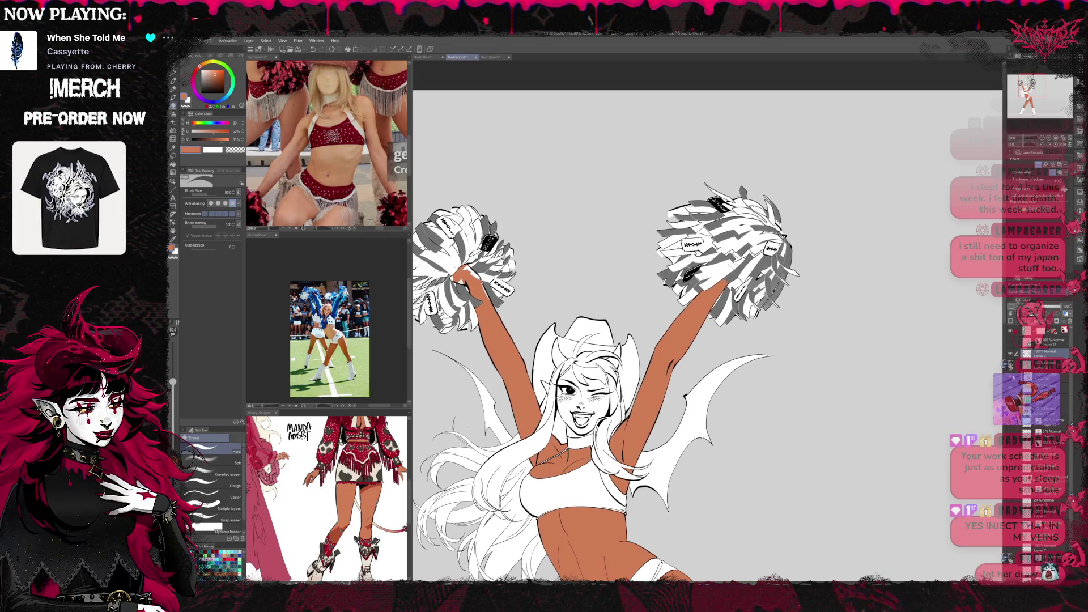
pyautogui.press('g')
pyautogui.press('g')
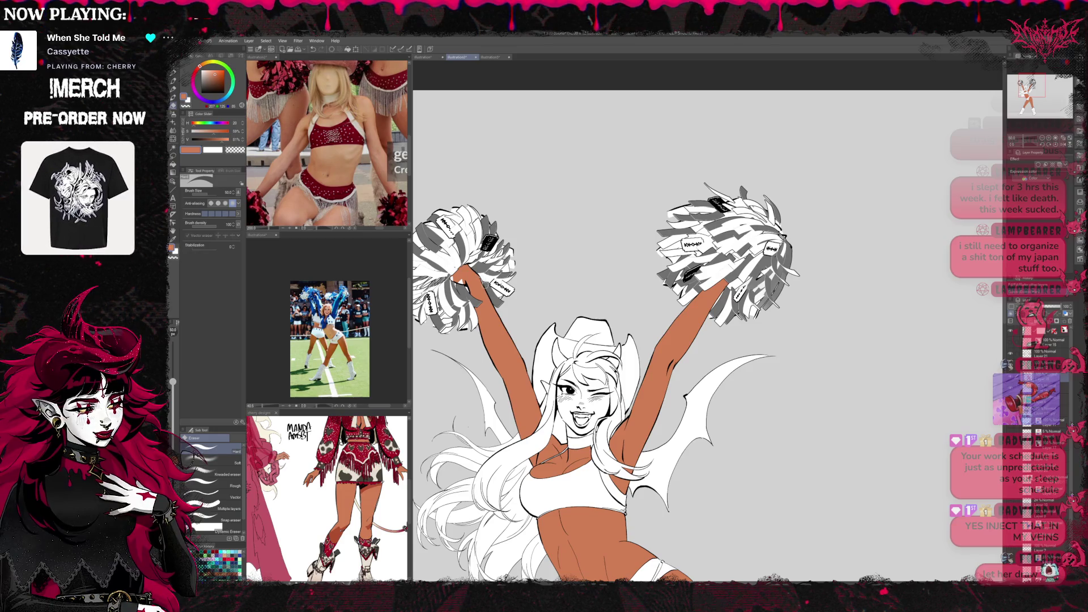
pyautogui.press('p')
pyautogui.press('[')
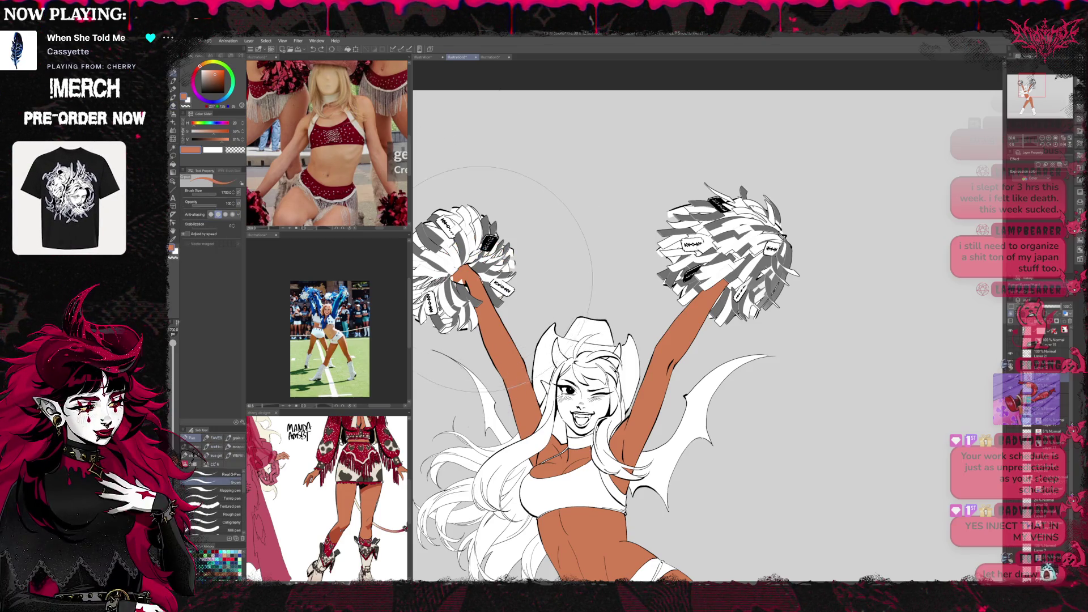
pyautogui.press('[')
pyautogui.press('[')
pyautogui.press('[')
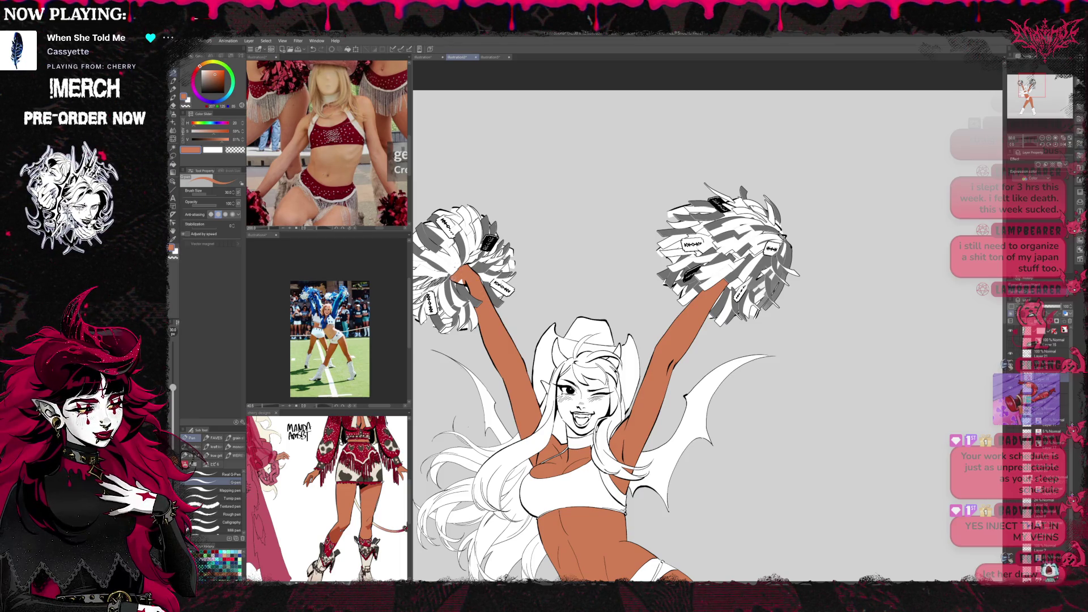
pyautogui.scroll(-3, 610, 335)
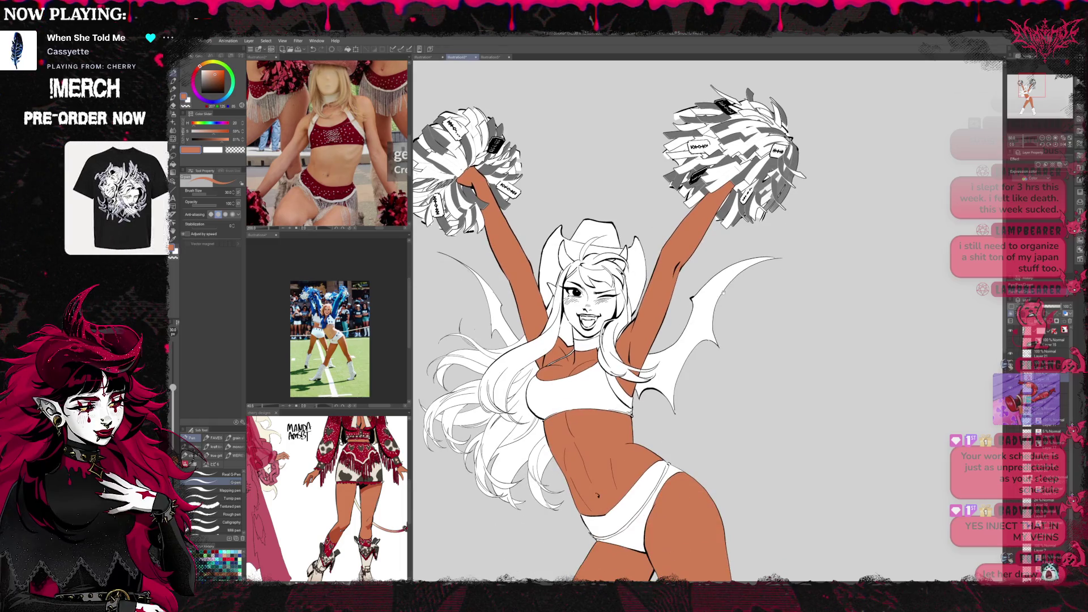
pyautogui.press('g')
# Fill the face with tan and clear the white fill inside the mouth.
pyautogui.click(593, 306)
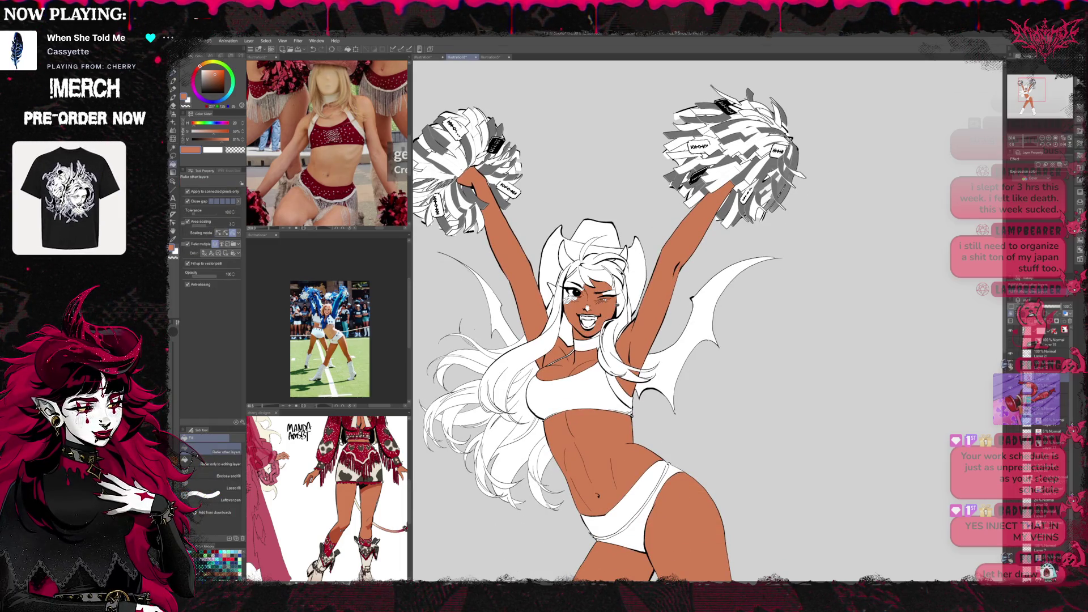
pyautogui.scroll(2, 595, 295)
pyautogui.scroll(2, 567, 340)
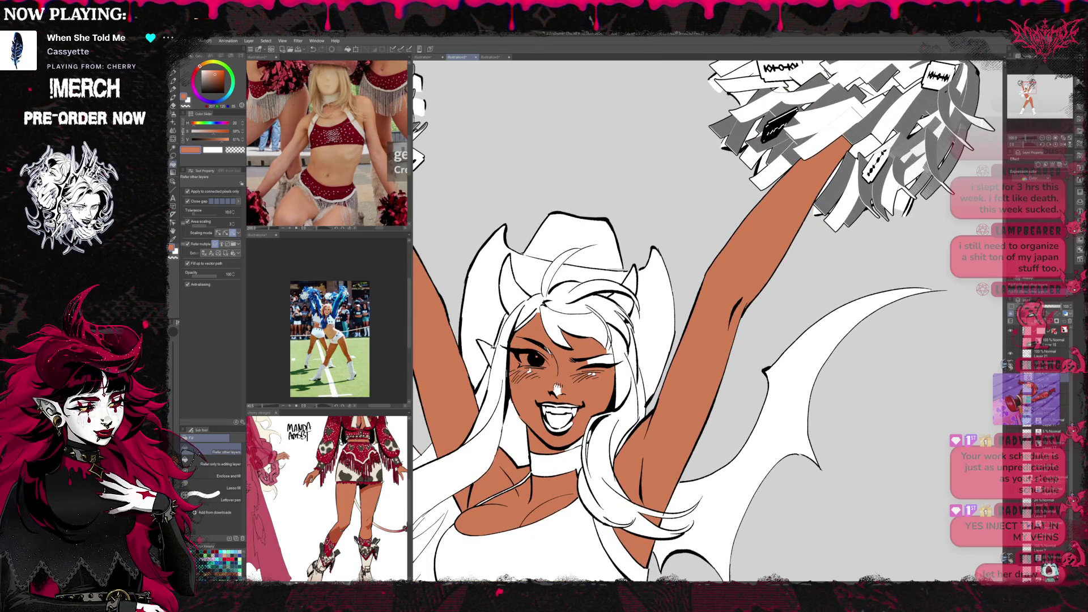
pyautogui.press('p')
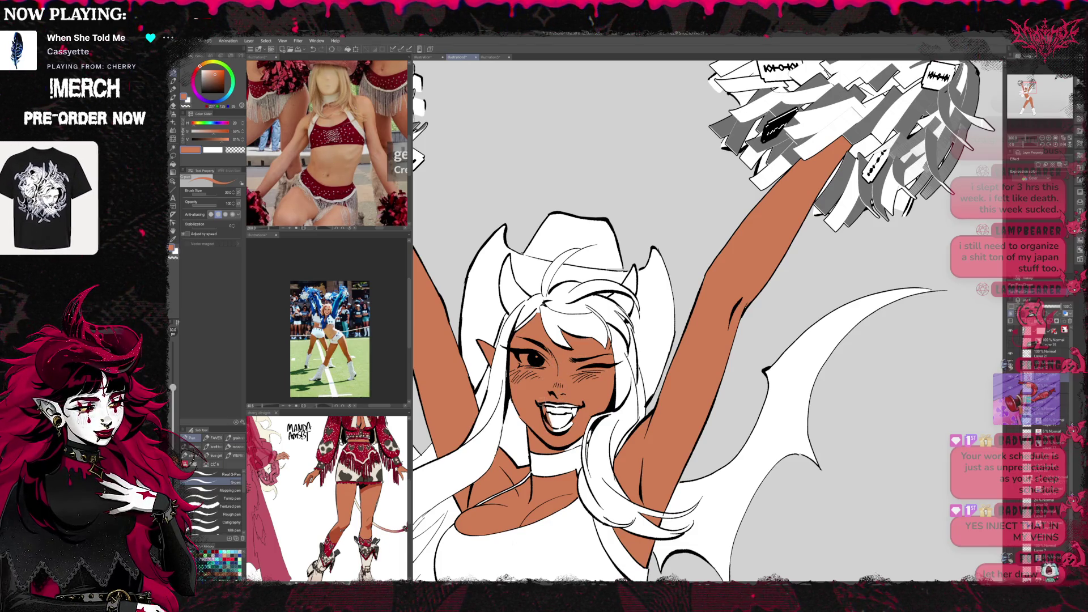
pyautogui.hotkey('ctrl', 'z')
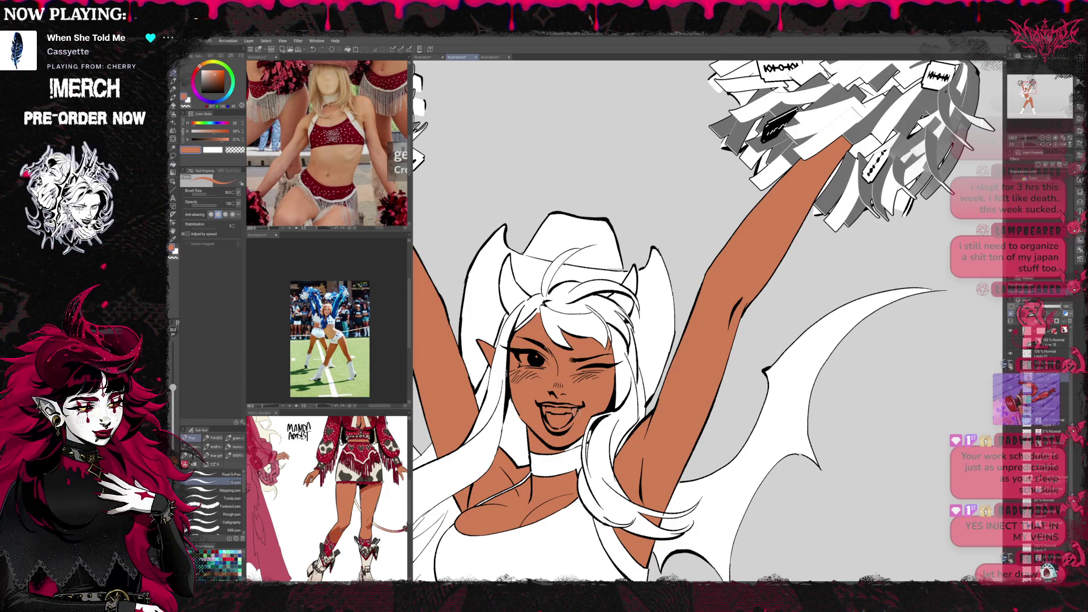
pyautogui.press('g')
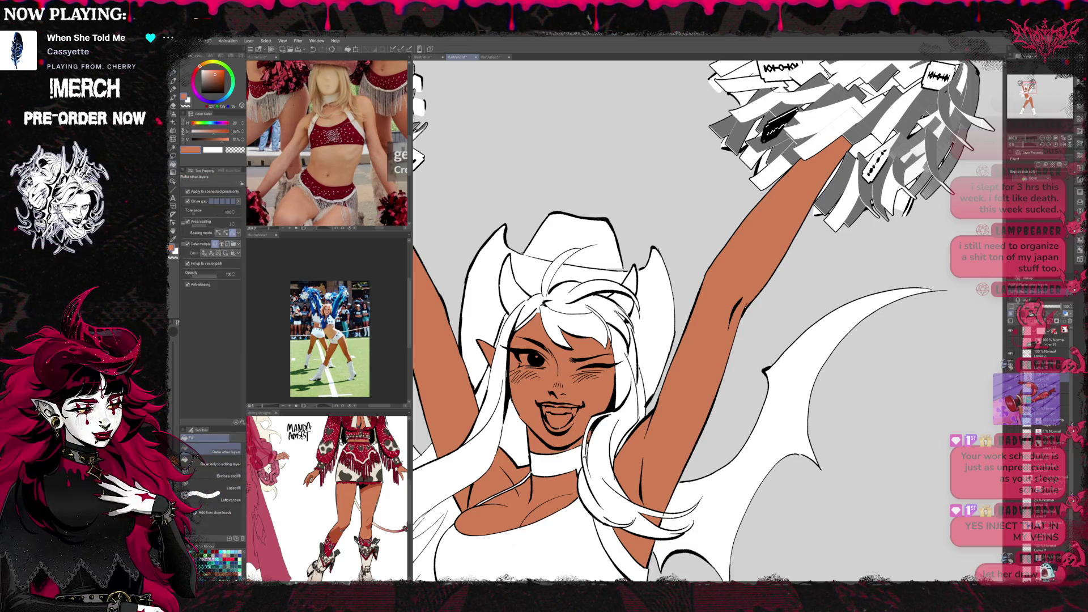
pyautogui.press('u')
pyautogui.press('p')
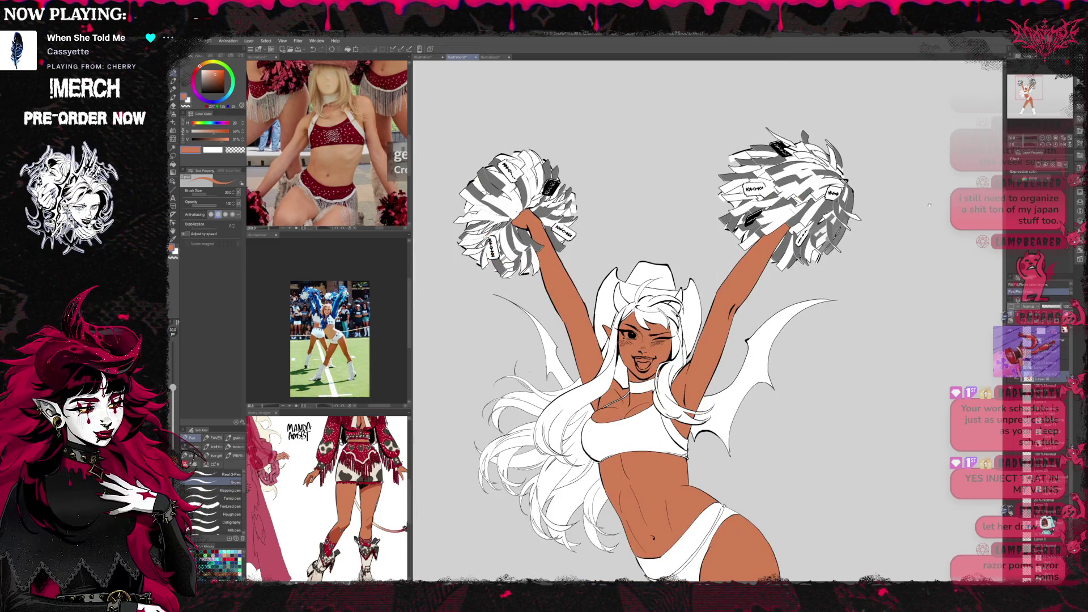
pyautogui.scroll(-5, 790, 250)
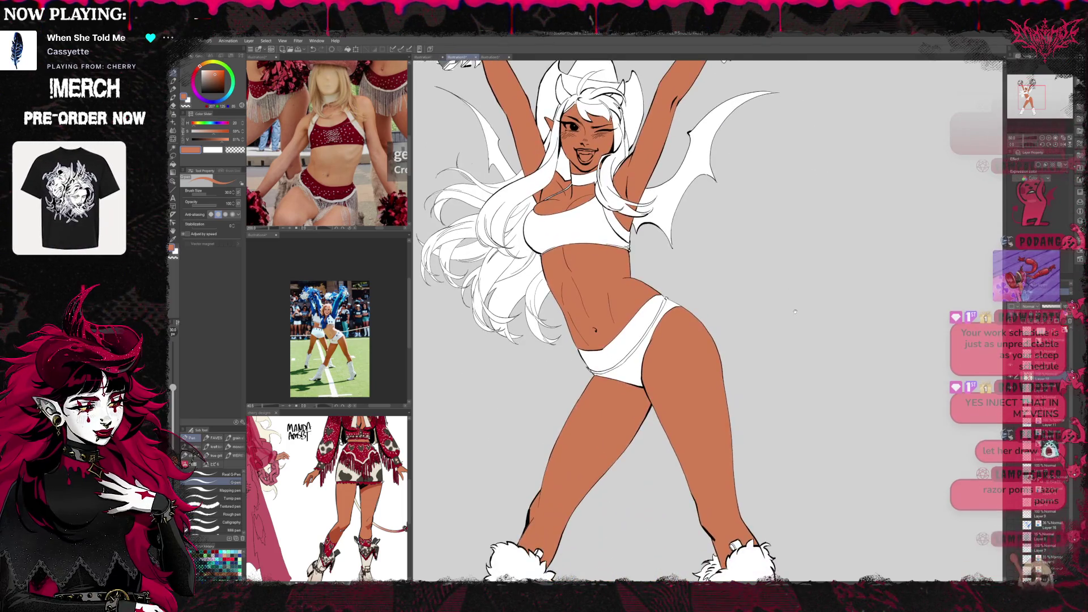
pyautogui.moveTo(790, 250)
pyautogui.mouseDown()
pyautogui.moveTo(772, 387)
pyautogui.moveTo(786, 478)
pyautogui.mouseUp()
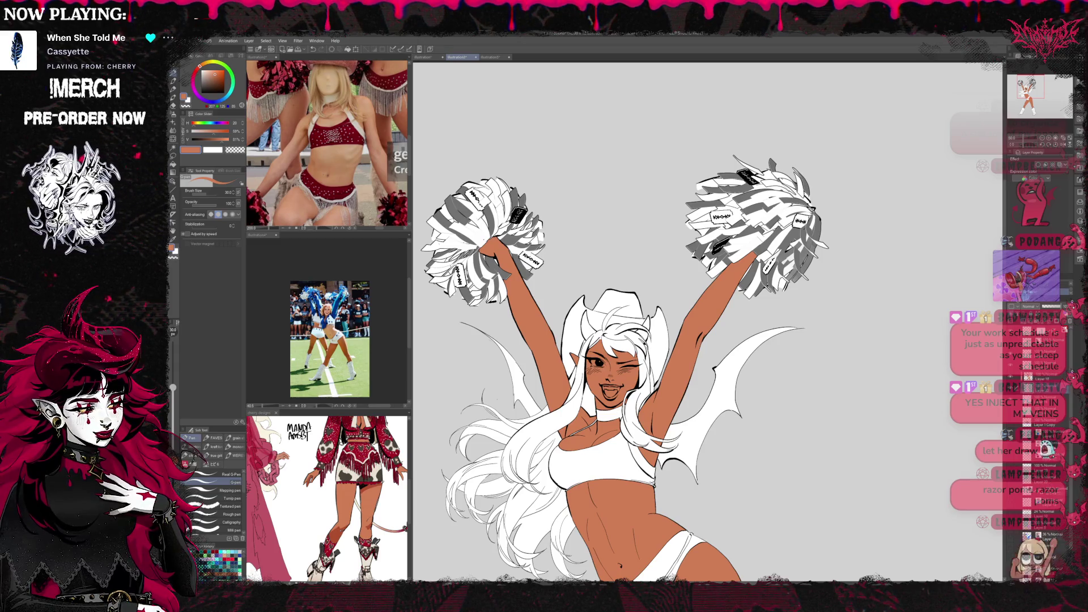
# Sample cream from the cow-girl reference's hair and fill her long hair strands.
pyautogui.scroll(3, 329, 499)
pyautogui.click(362, 451)
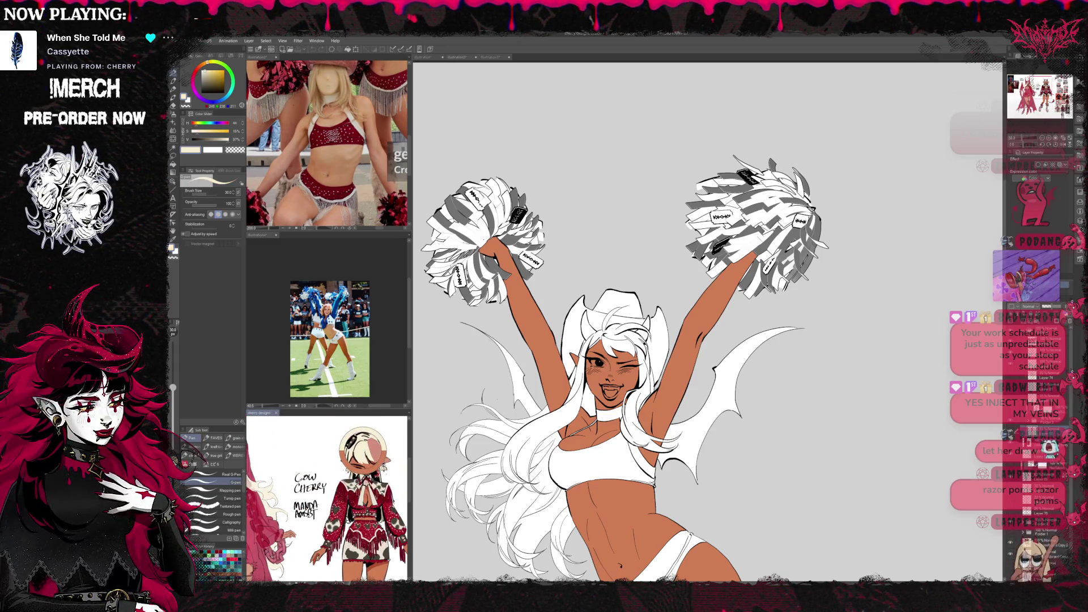
pyautogui.click(269, 494)
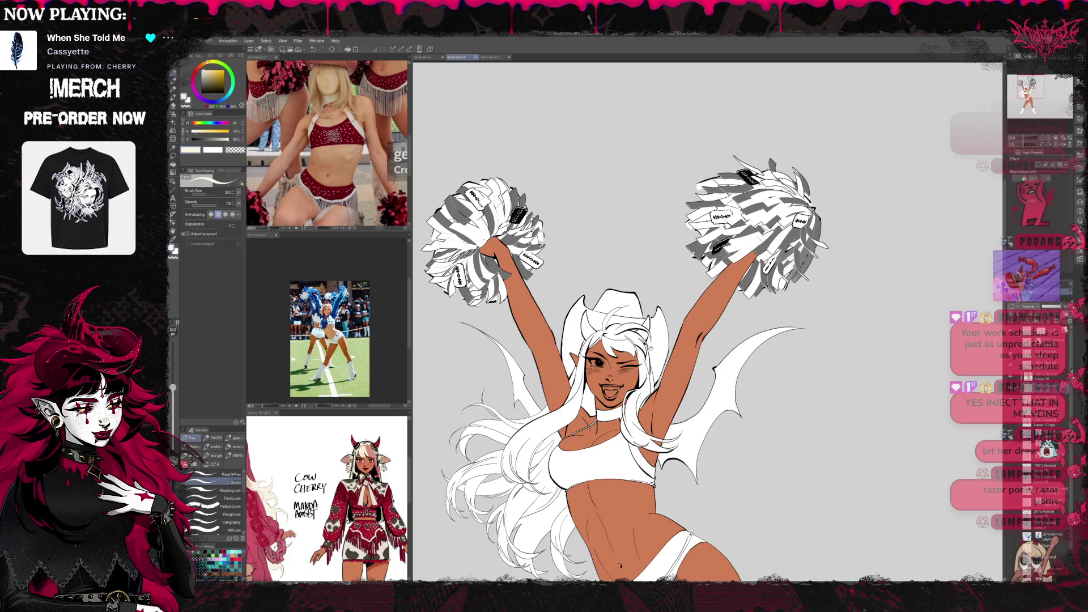
pyautogui.press('g')
pyautogui.click(544, 431)
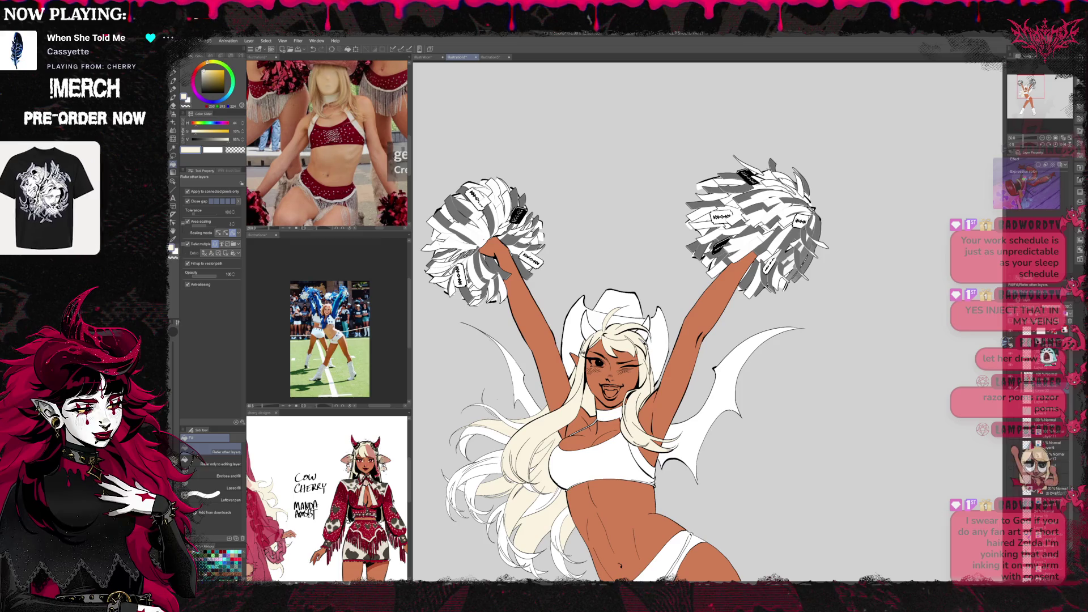
pyautogui.scroll(-1, 665, 413)
pyautogui.scroll(-2, 665, 414)
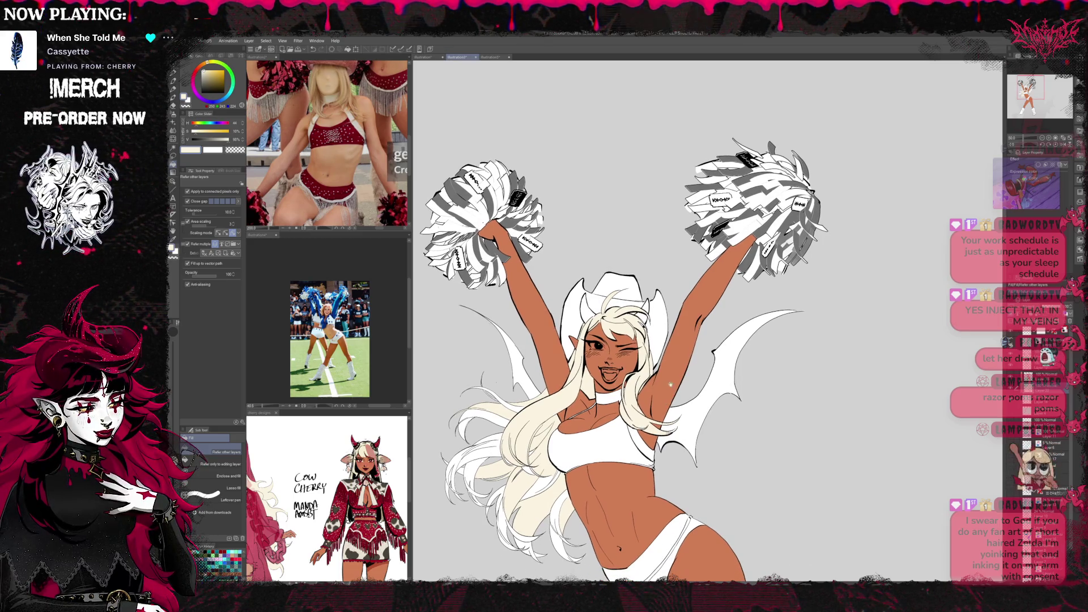
# Enlarge the G-pen brush size to 150.
pyautogui.moveTo(680, 415); pyautogui.dragTo(690, 369)
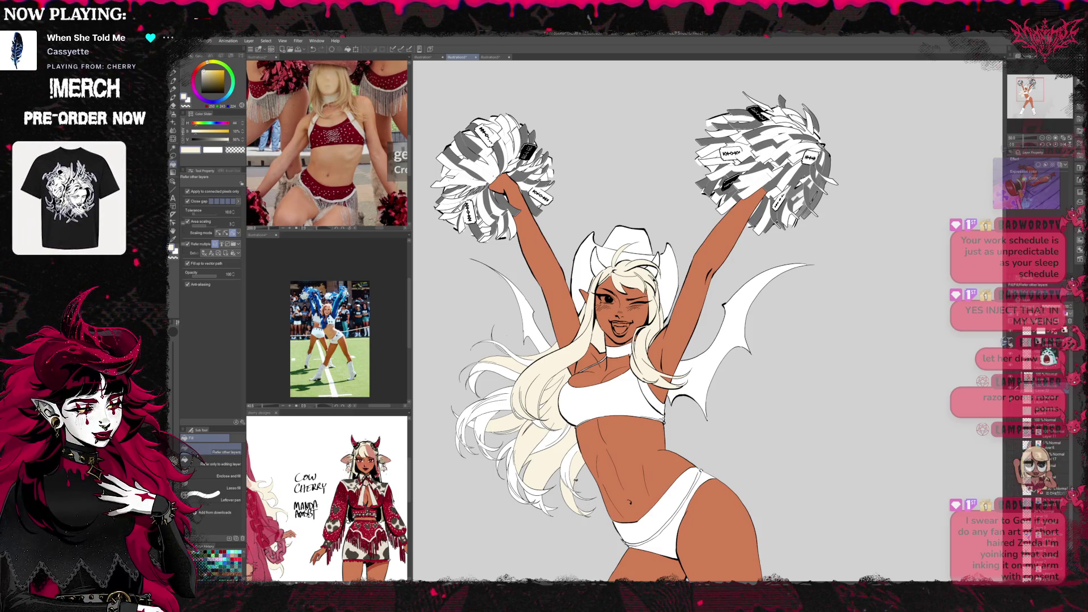
pyautogui.press('p')
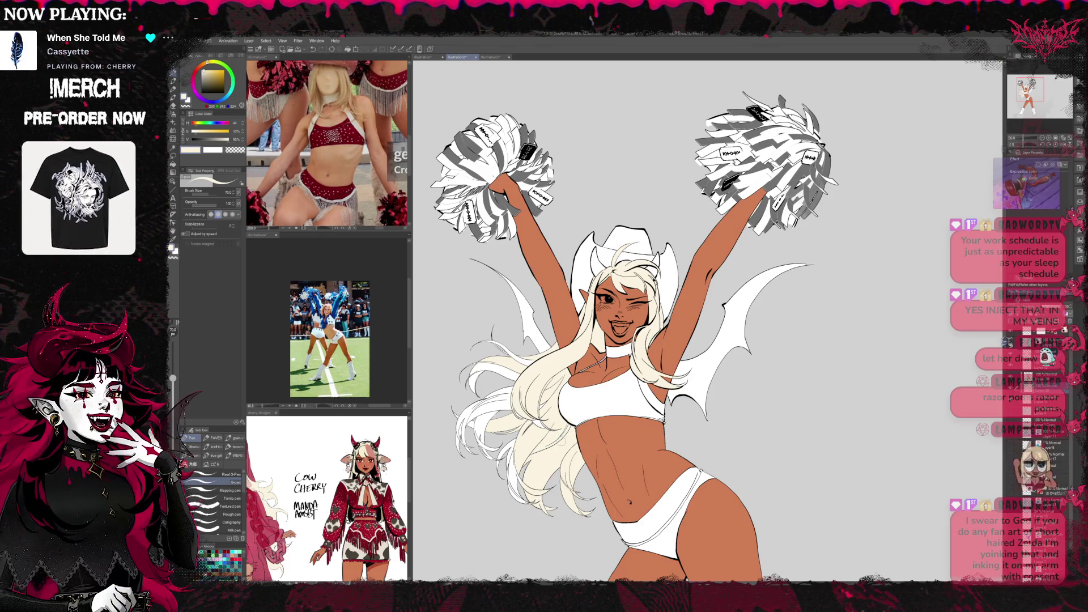
pyautogui.press('e')
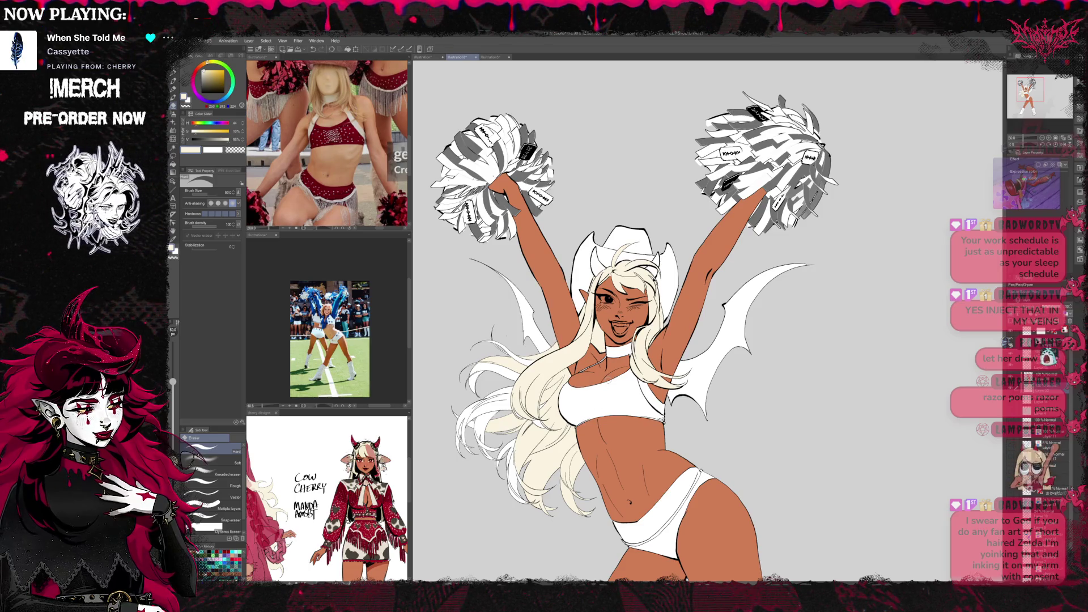
pyautogui.click(174, 161)
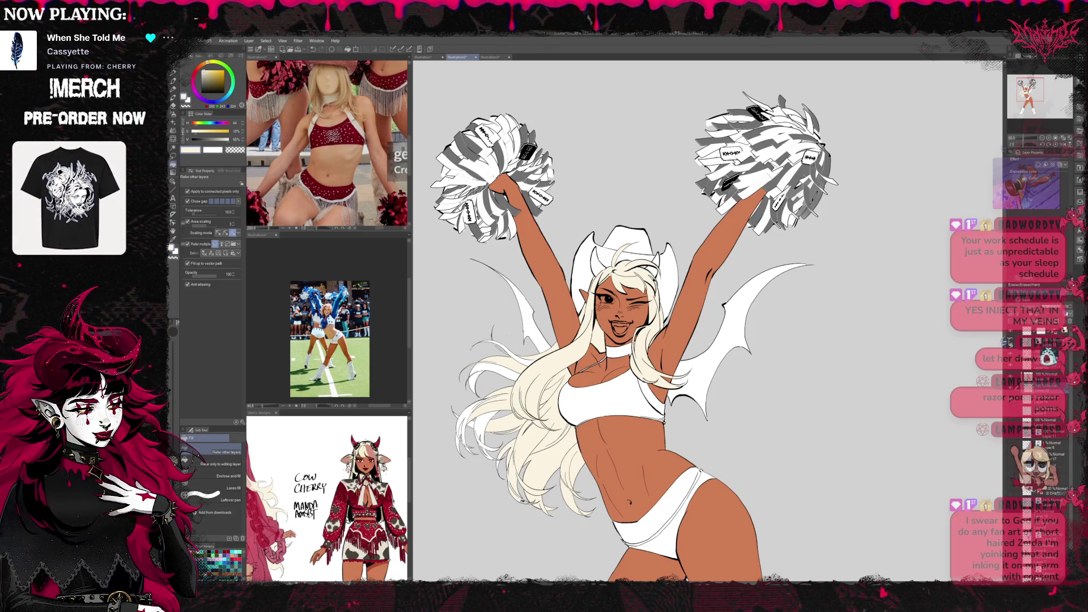
pyautogui.press('p')
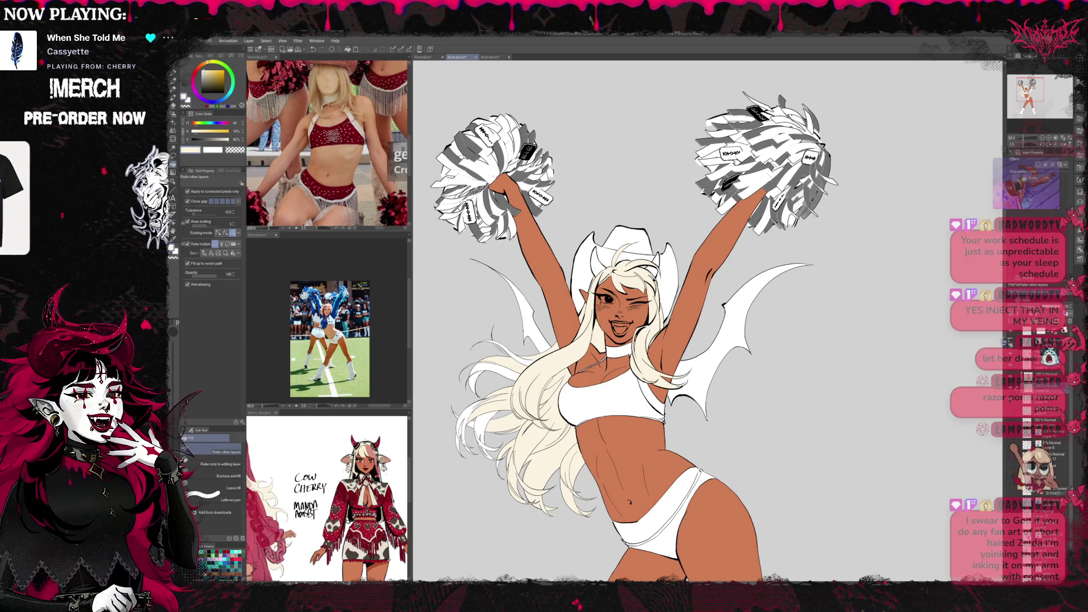
pyautogui.press(']')
pyautogui.press(']')
pyautogui.press(']')
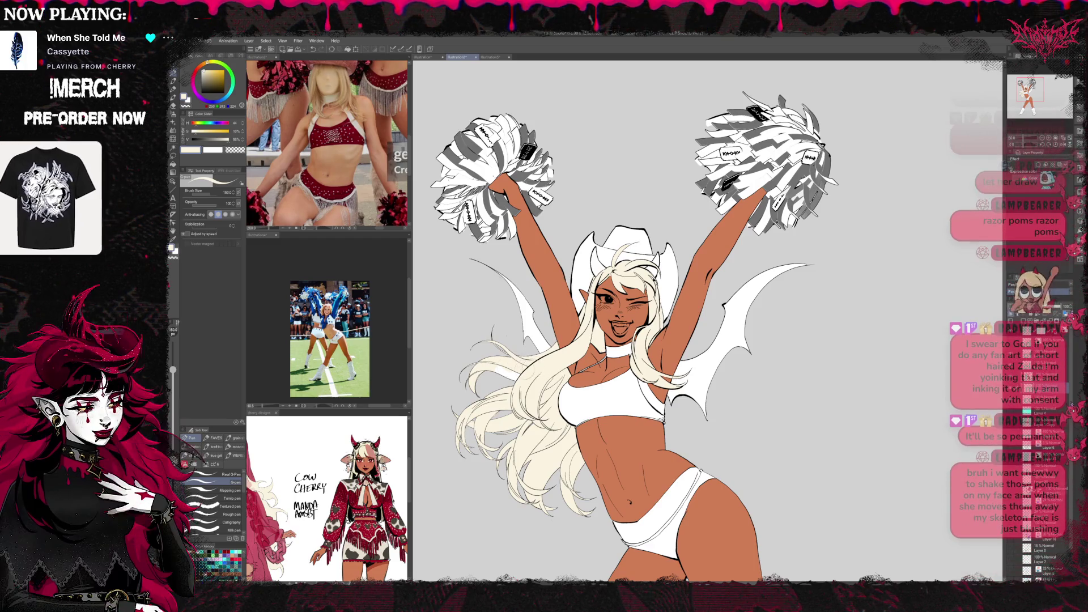
# Recentre the cheerleader and pick red from the colour wheel with Fill active.
pyautogui.moveTo(624, 328)
pyautogui.mouseDown()
pyautogui.moveTo(606, 332)
pyautogui.moveTo(660, 307)
pyautogui.mouseUp()
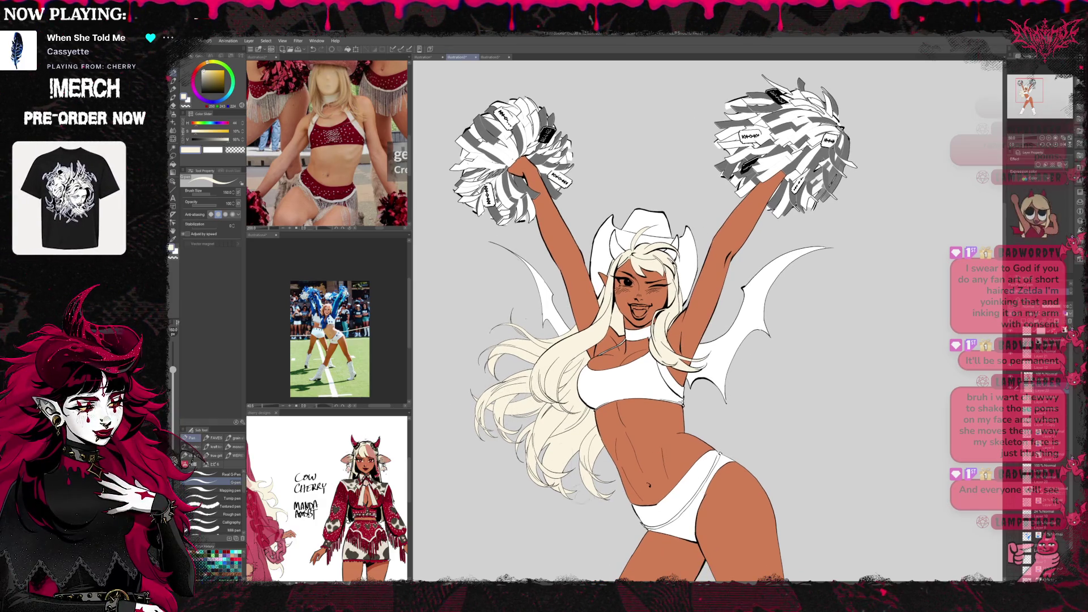
pyautogui.moveTo(623, 329); pyautogui.dragTo(601, 352)
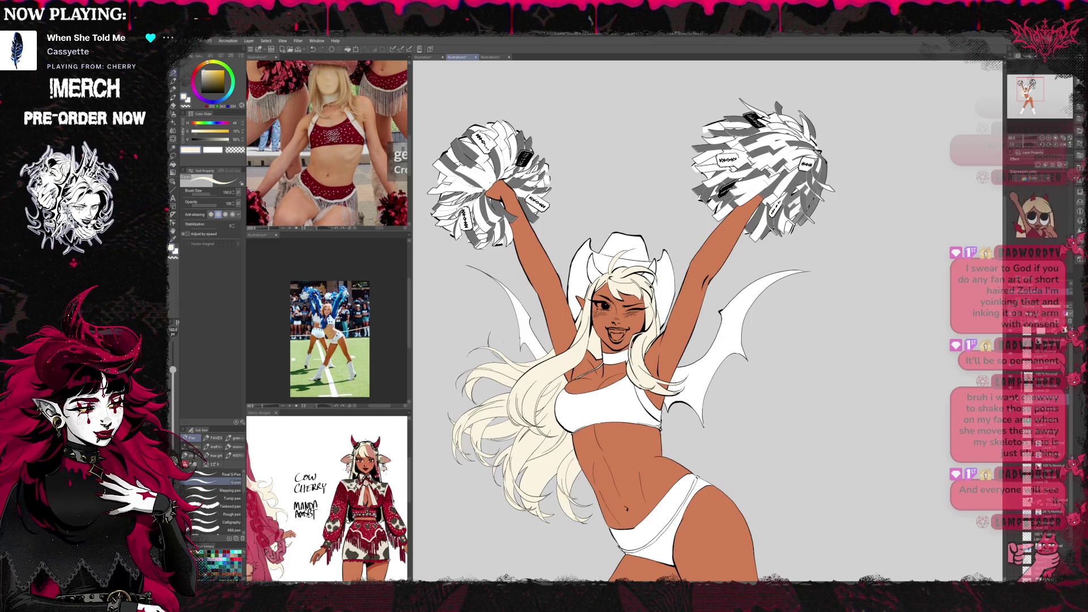
pyautogui.click(174, 164)
pyautogui.keyDown('alt'); pyautogui.click(356, 442); pyautogui.keyUp('alt')
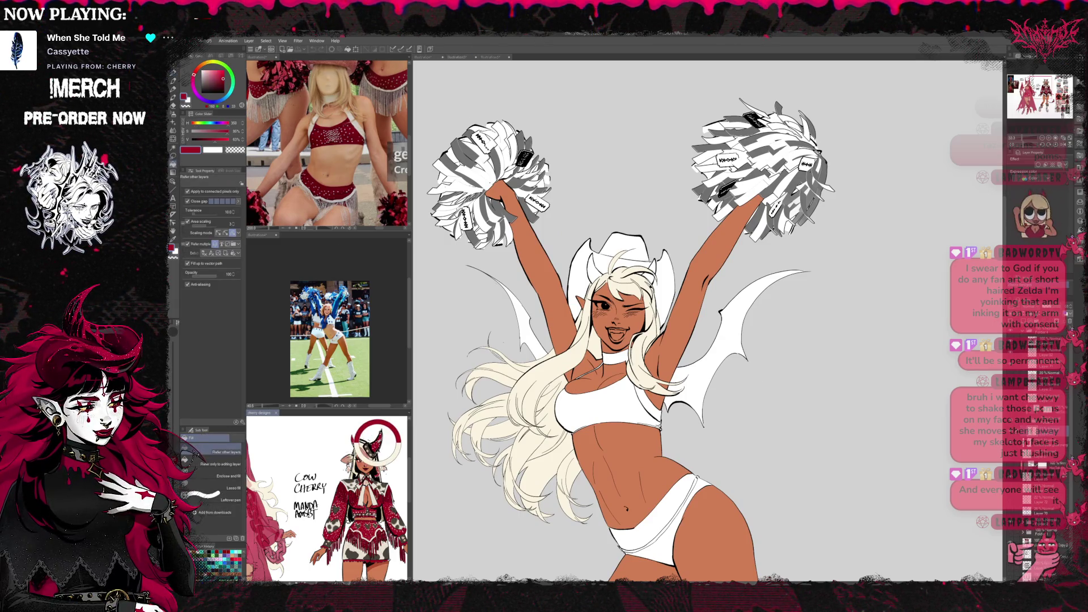
# Open the 2025 cherry.png reference in the Sub View and brighten the red slightly.
pyautogui.moveTo(340, 499)
pyautogui.mouseDown()
pyautogui.moveTo(373, 482)
pyautogui.moveTo(331, 443)
pyautogui.mouseUp()
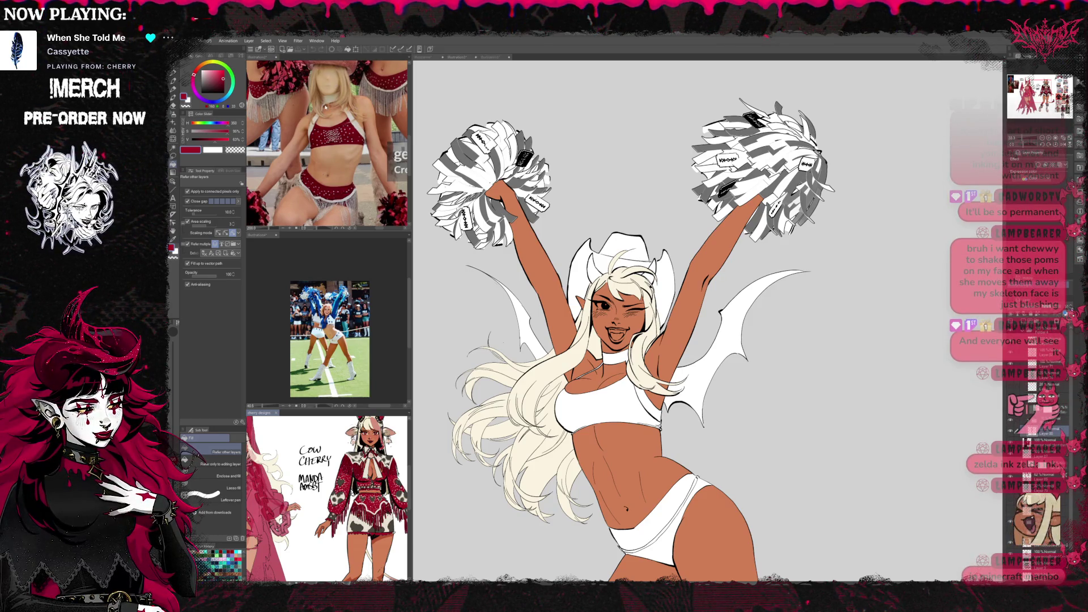
pyautogui.moveTo(753, 486); pyautogui.dragTo(340, 499)
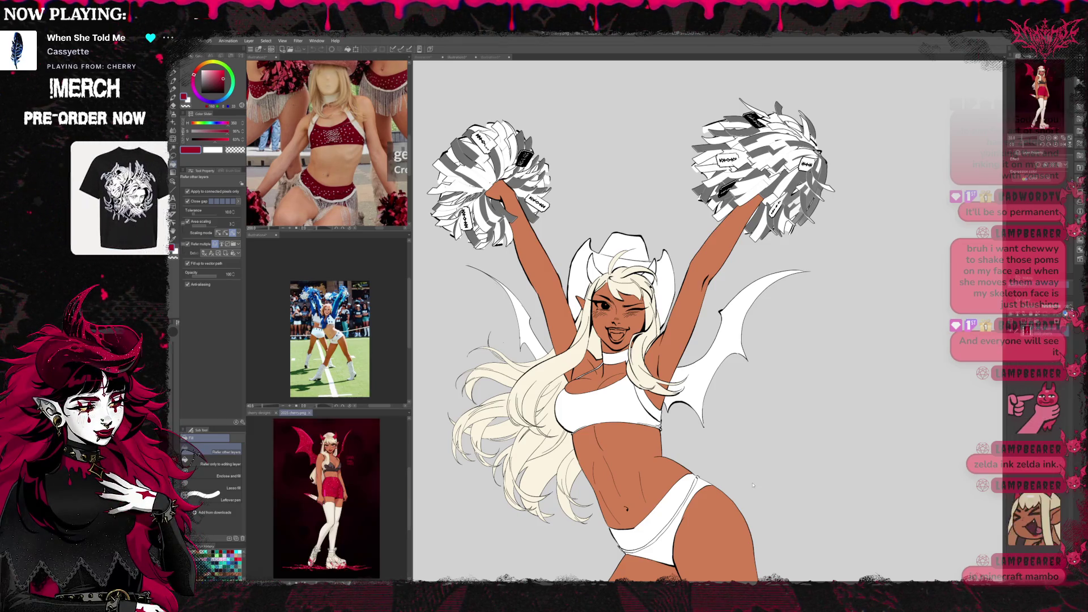
pyautogui.scroll(5, 394, 461)
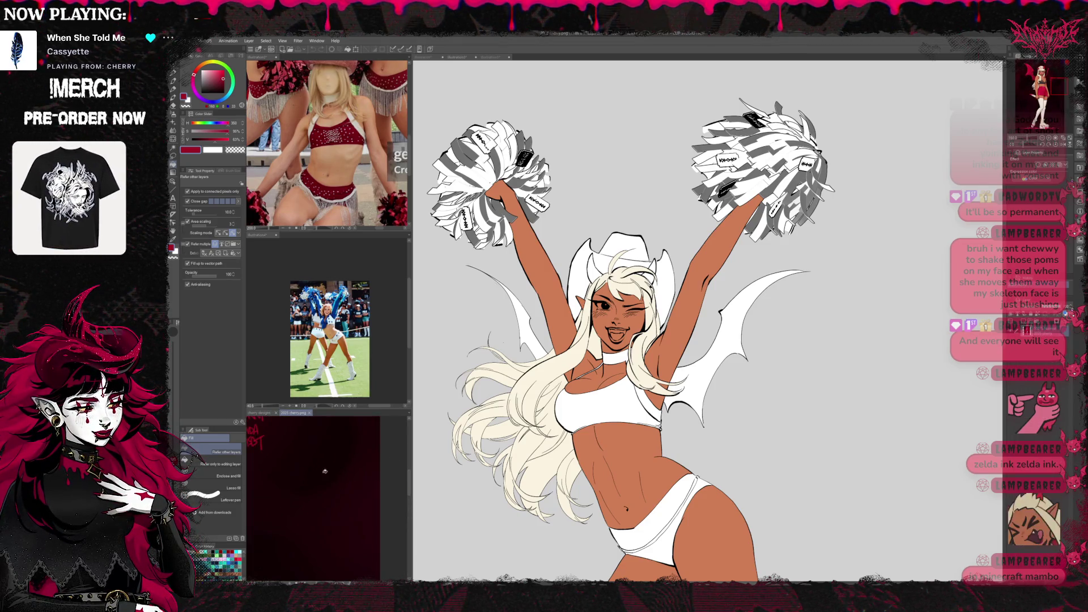
pyautogui.keyDown('alt'); pyautogui.click(379, 510); pyautogui.keyUp('alt')
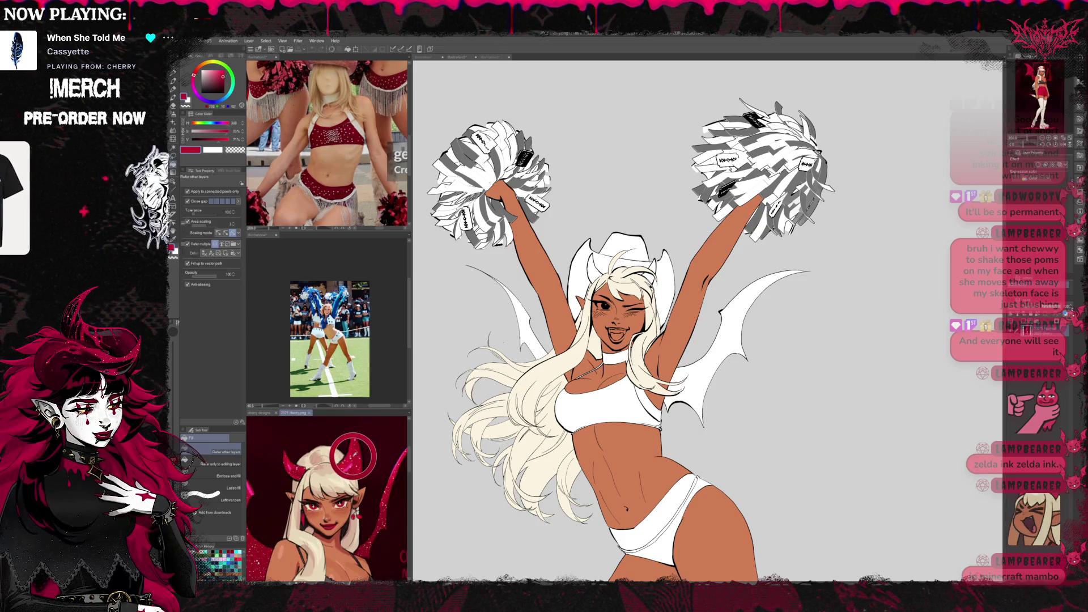
pyautogui.hotkey('ctrl', 'Tab')
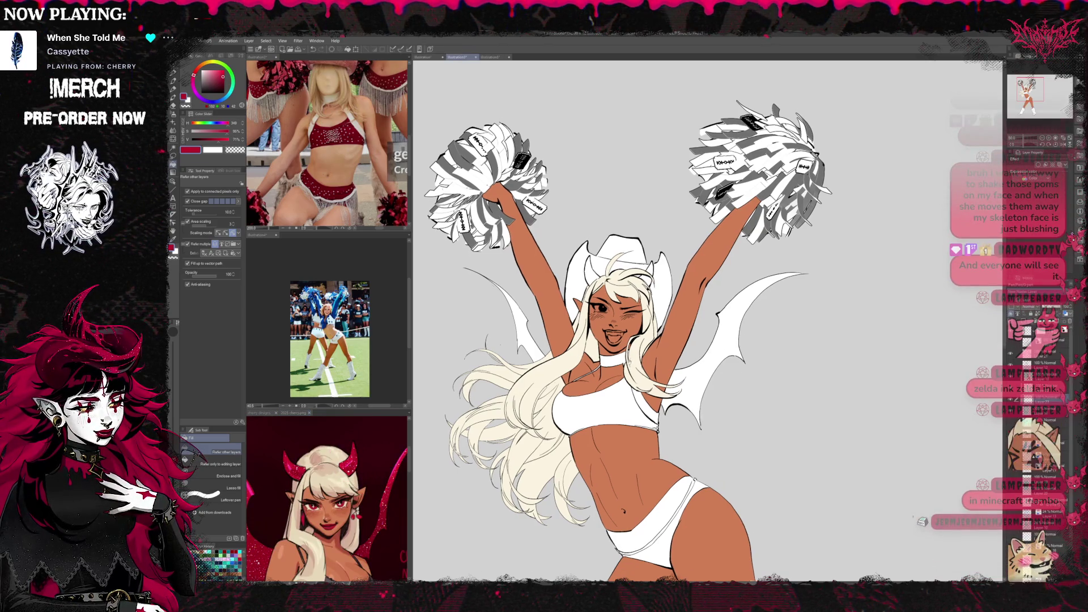
# Fill the horns and right wing red, and hand-paint the left wing red.
pyautogui.click(639, 298)
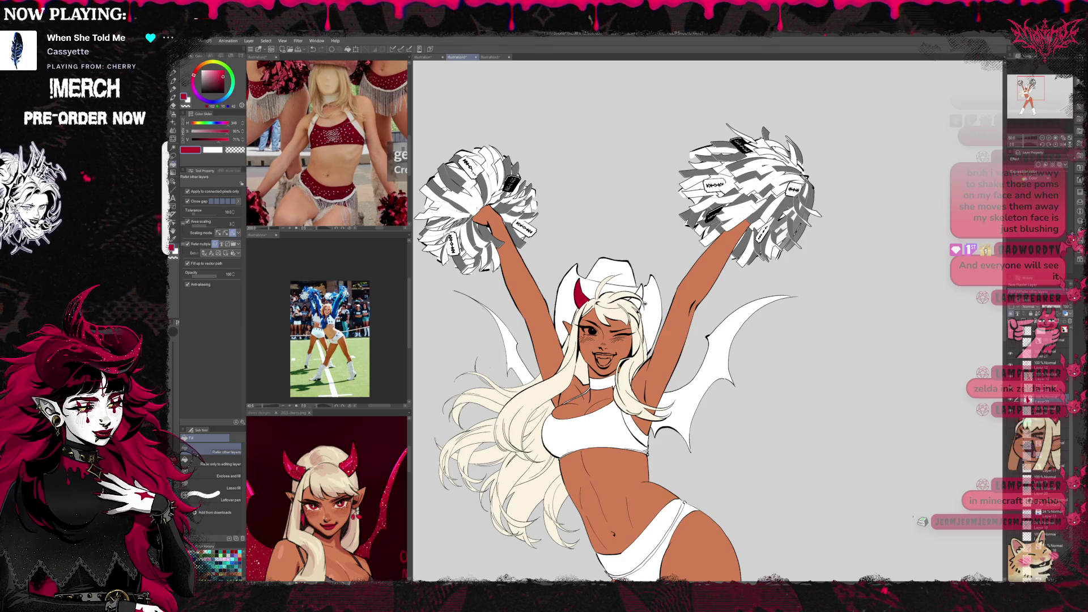
pyautogui.click(704, 390)
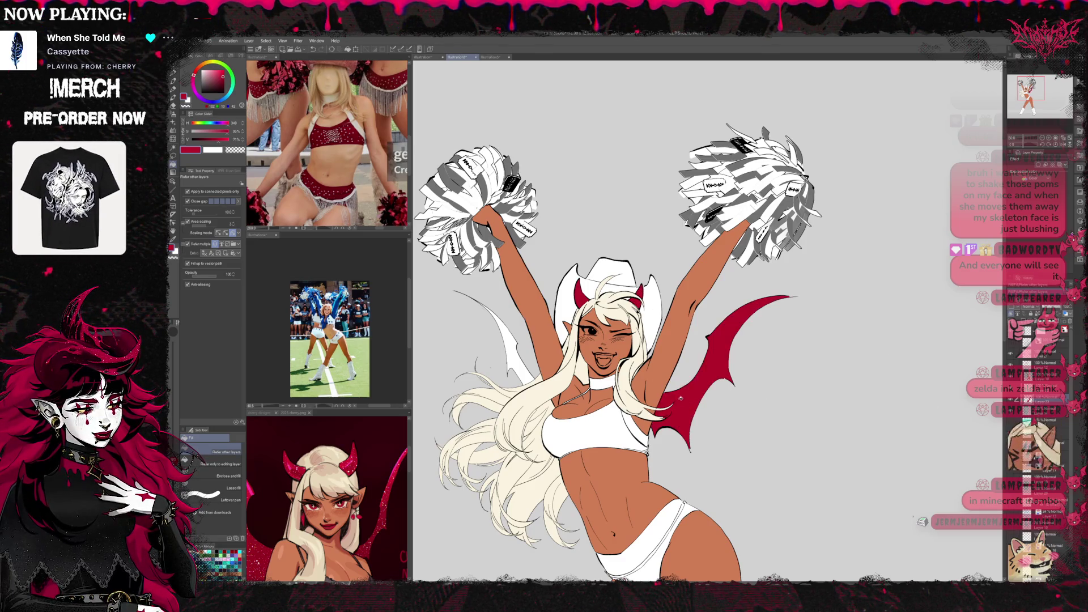
pyautogui.press('p')
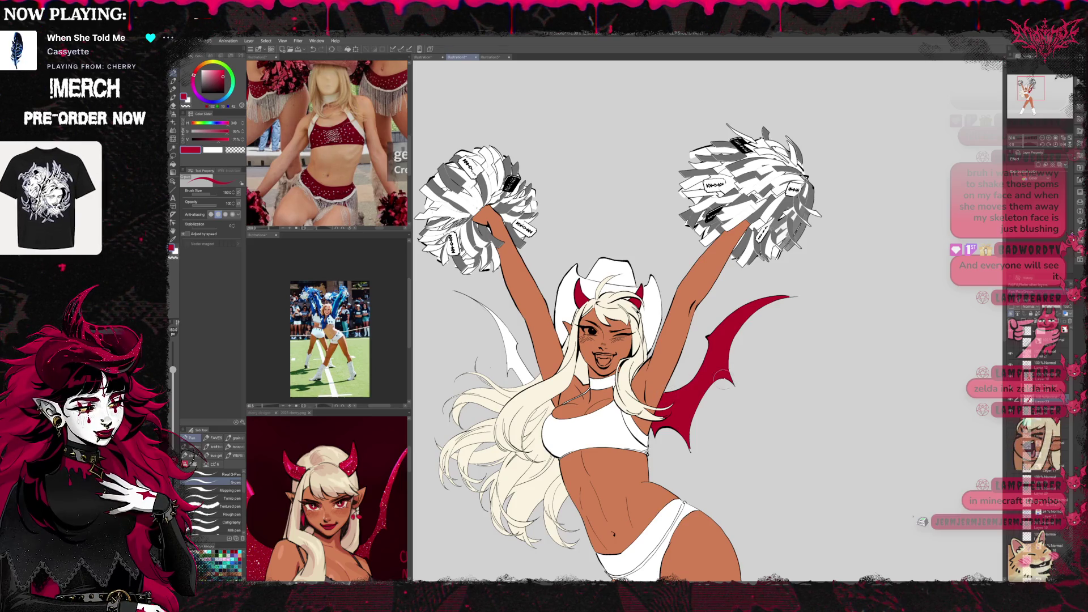
pyautogui.moveTo(512, 352); pyautogui.dragTo(510, 368)
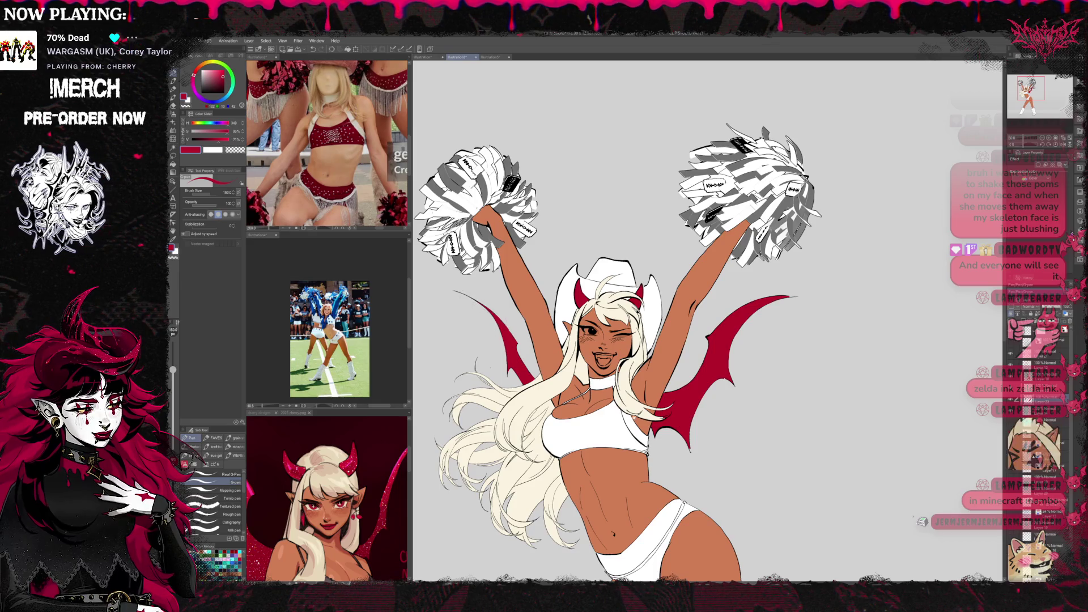
pyautogui.moveTo(469, 294); pyautogui.dragTo(416, 163)
pyautogui.scroll(-2, 383, 418)
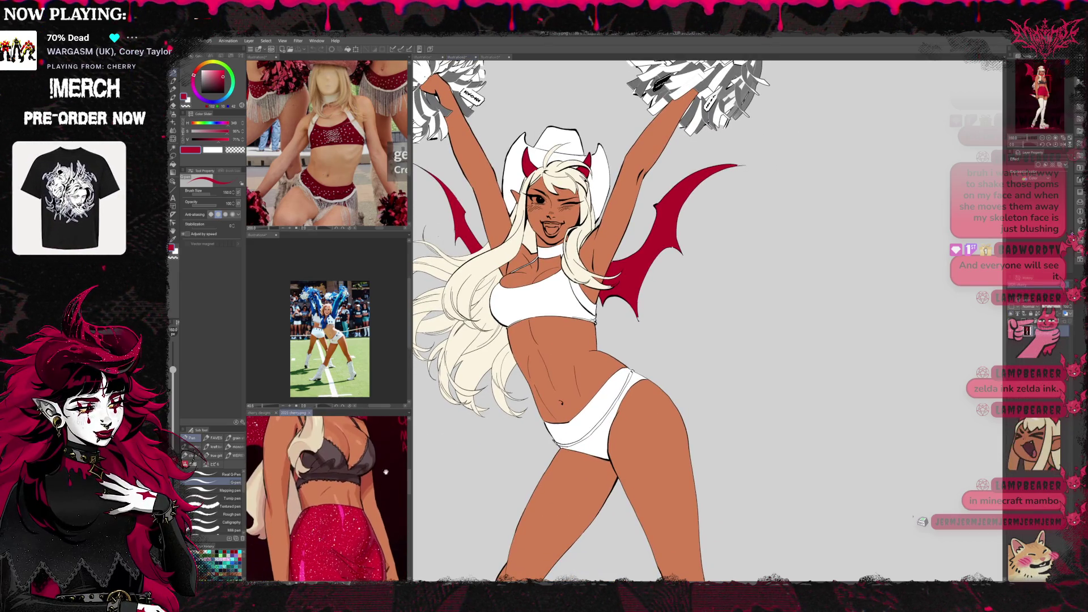
pyautogui.scroll(-3, 391, 448)
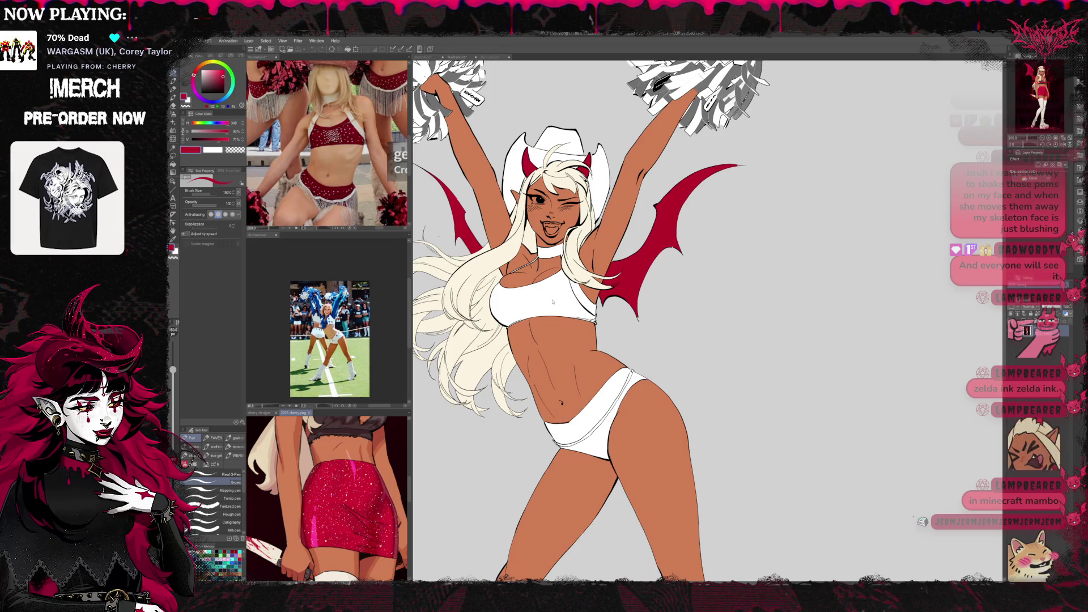
# Fill the crop top and bikini bottom with red.
pyautogui.press('g')
pyautogui.click(584, 280)
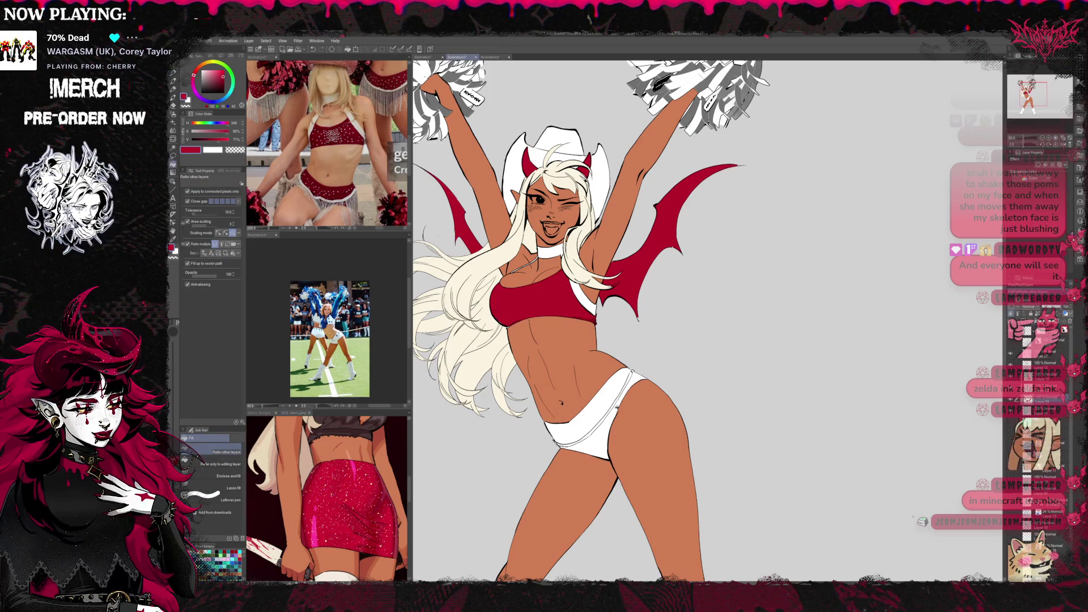
pyautogui.click(618, 397)
pyautogui.press('e')
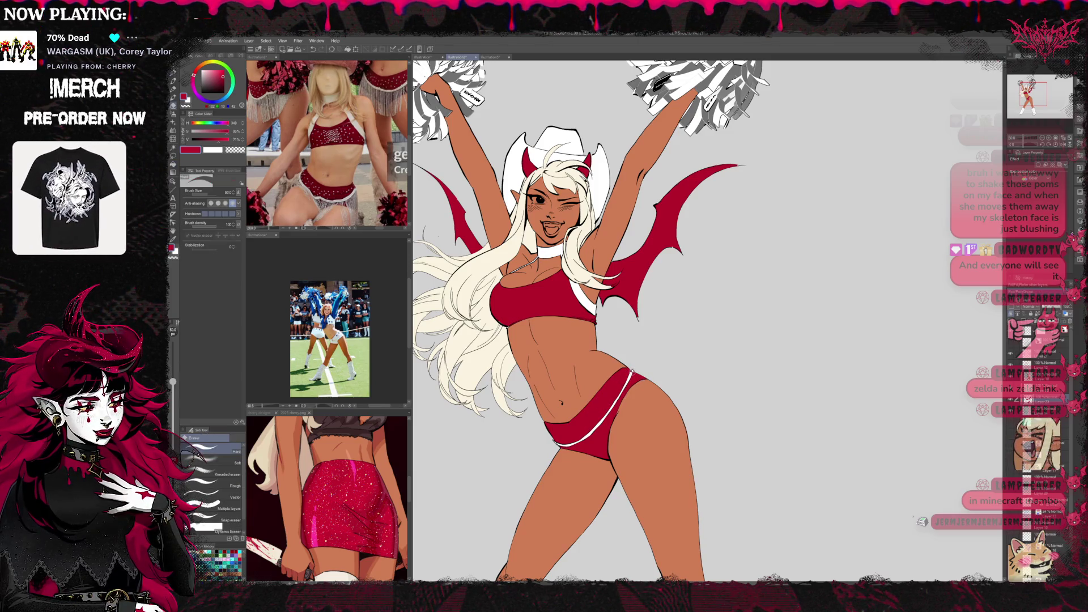
pyautogui.press('p')
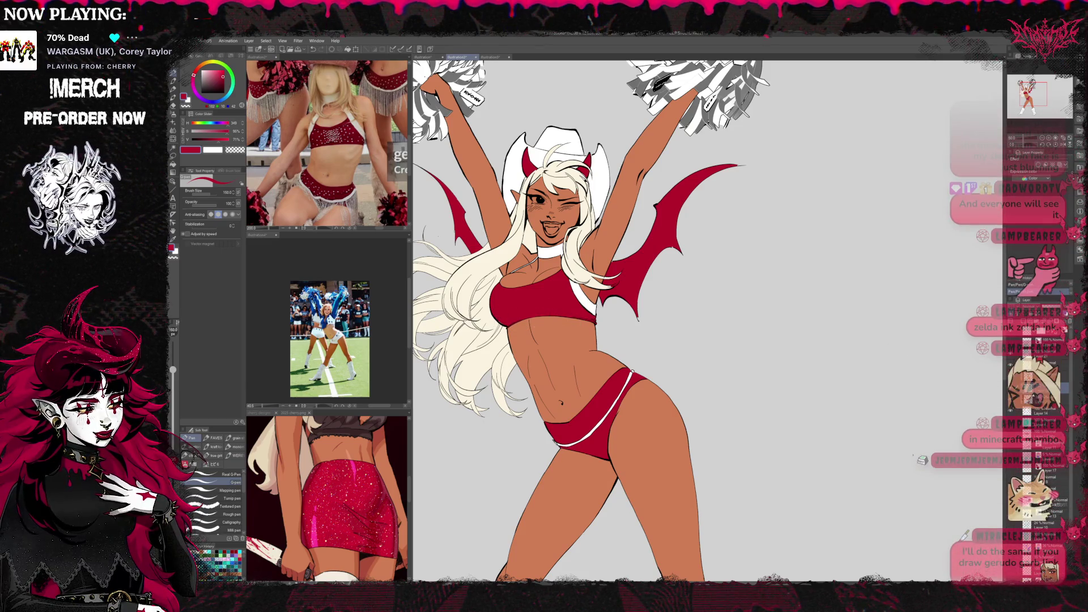
pyautogui.press('e')
# Remove the black tags from the pom-poms by hiding their tag layer.
pyautogui.moveTo(667, 354)
pyautogui.mouseDown()
pyautogui.moveTo(662, 384)
pyautogui.moveTo(574, 379)
pyautogui.mouseUp()
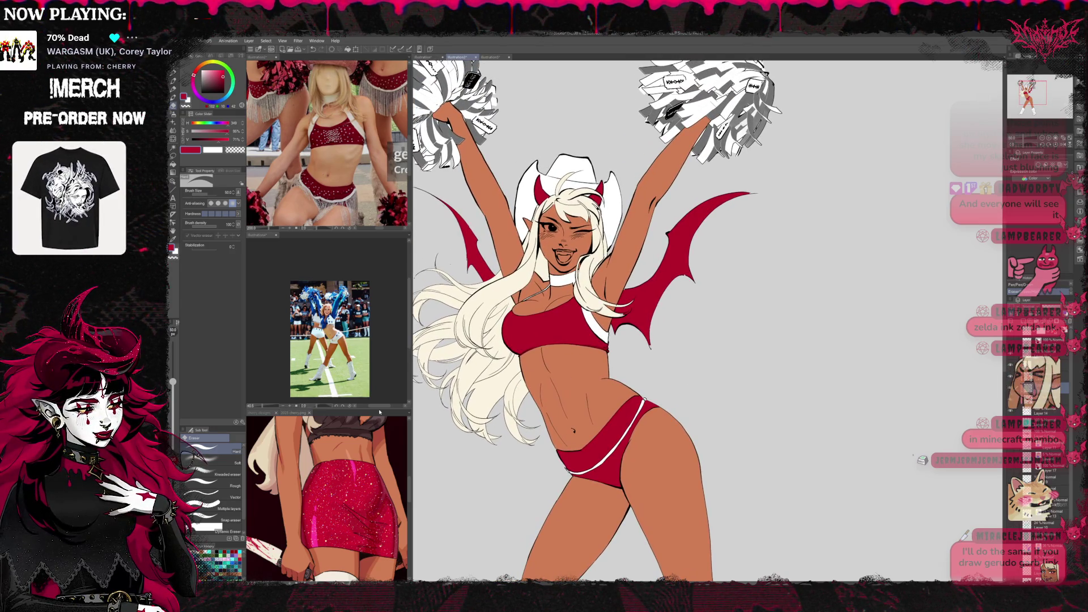
pyautogui.moveTo(397, 229); pyautogui.dragTo(377, 231)
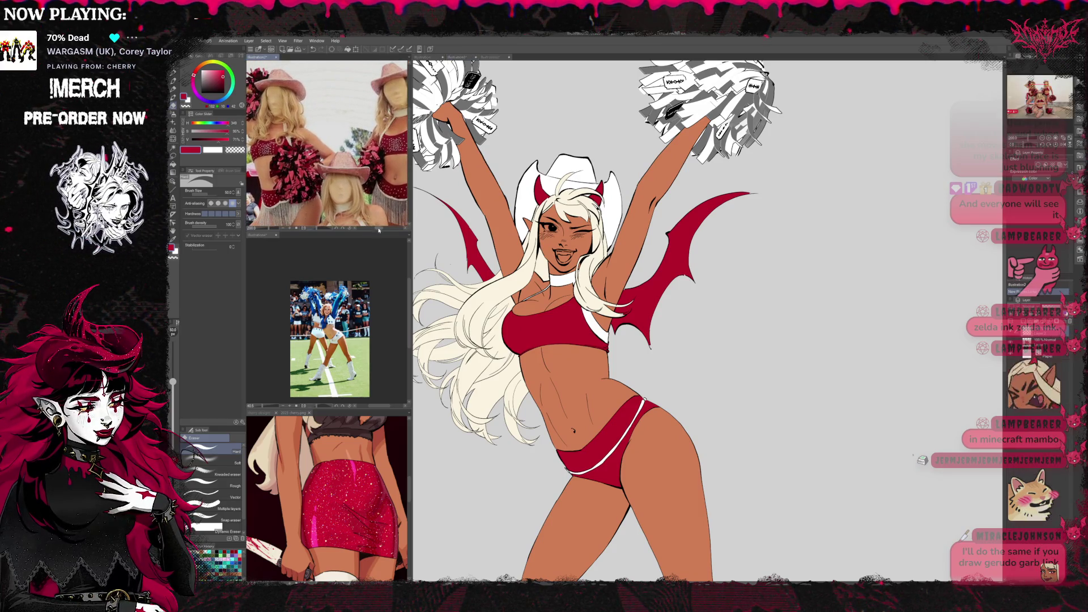
pyautogui.scroll(-1, 746, 304)
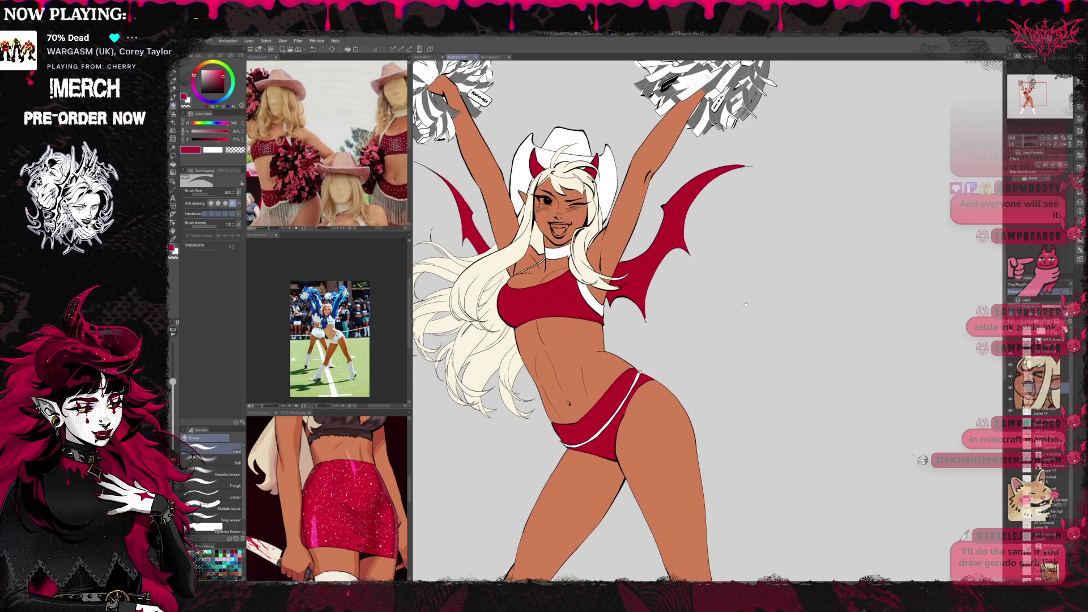
pyautogui.press('p')
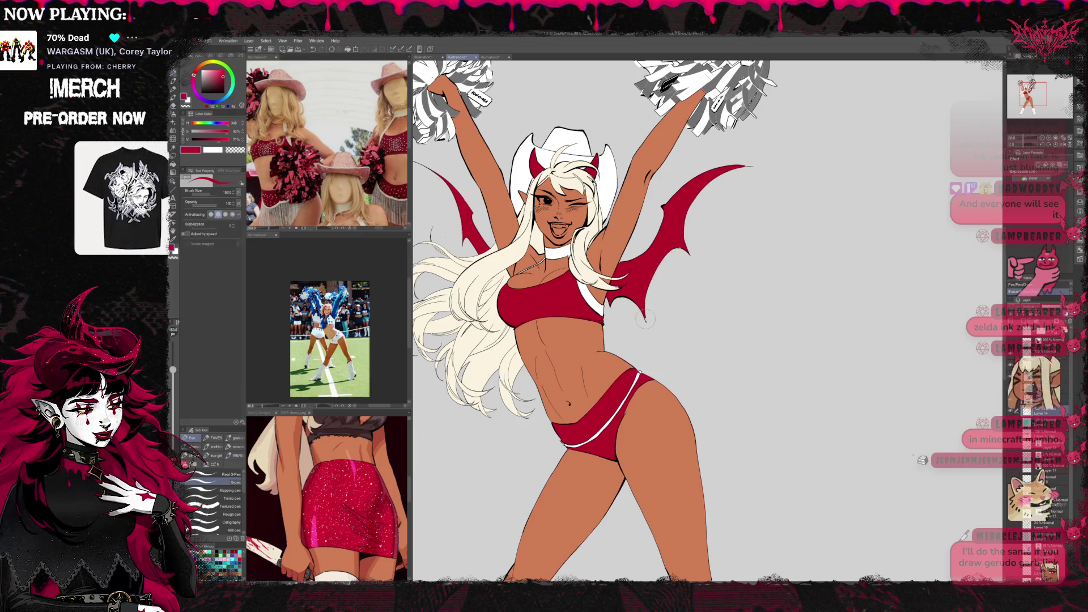
pyautogui.press('e')
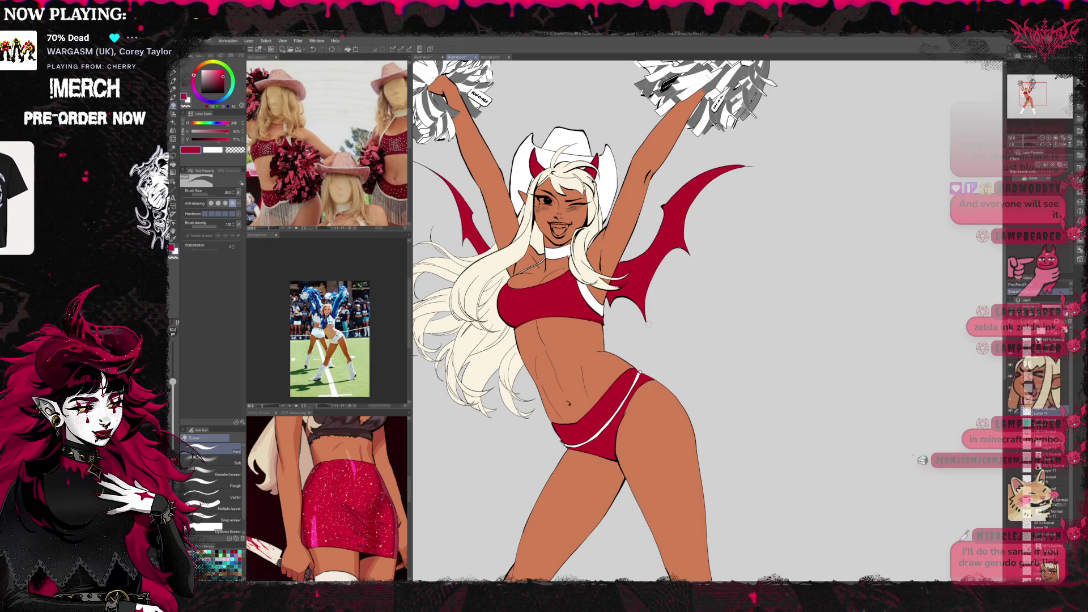
pyautogui.press('p')
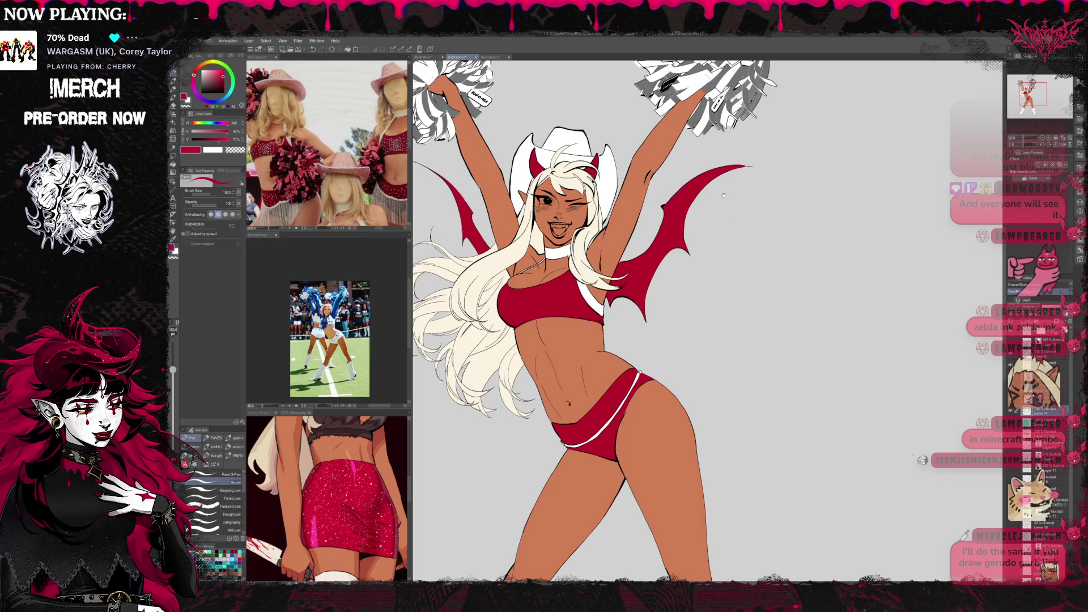
pyautogui.moveTo(728, 197); pyautogui.dragTo(763, 195)
pyautogui.press('e')
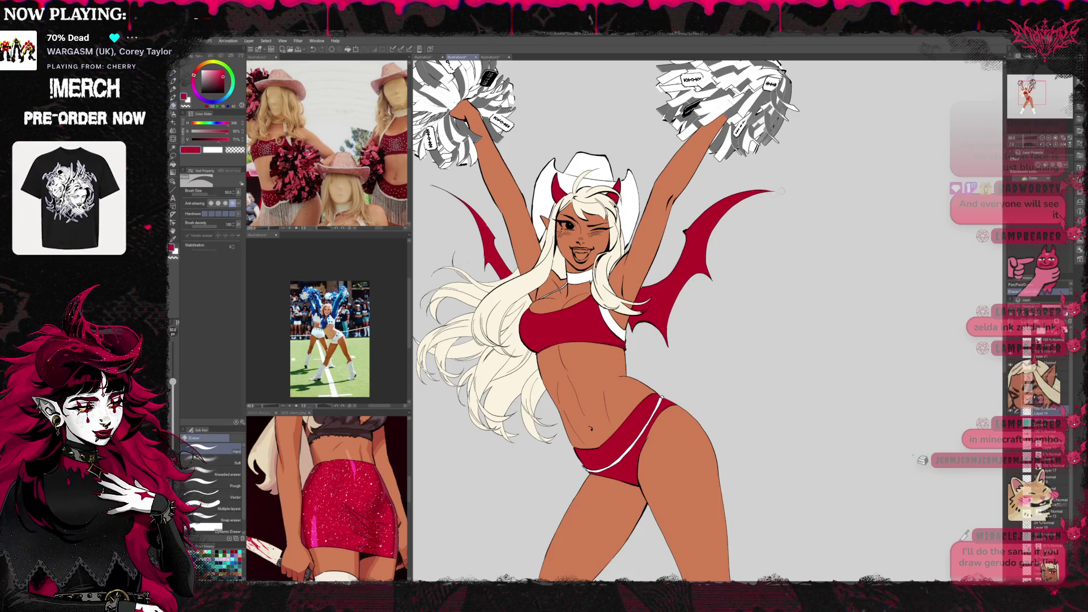
pyautogui.scroll(-1, 698, 228)
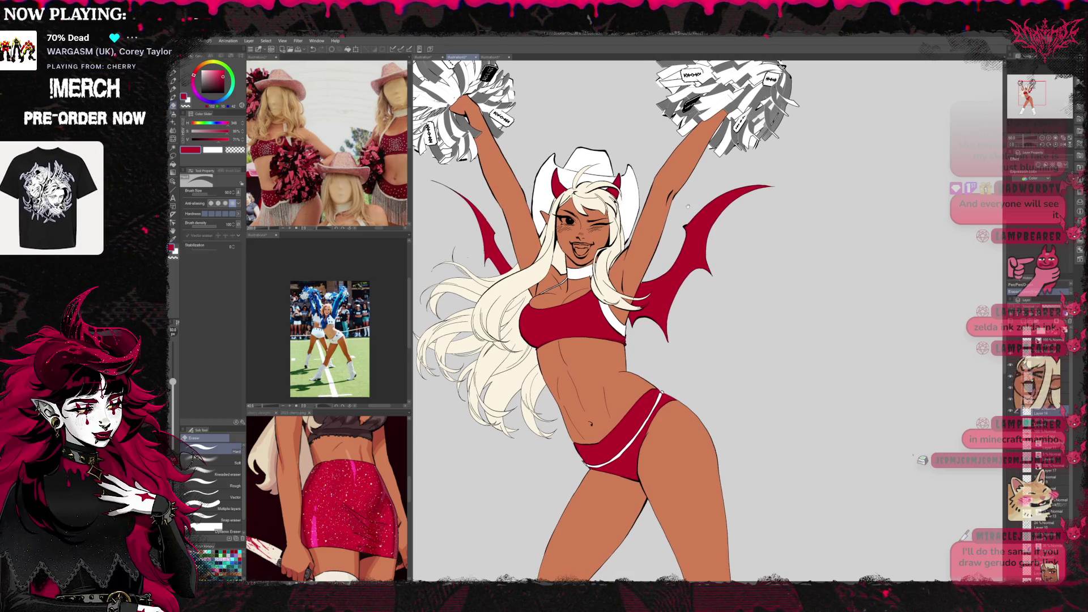
pyautogui.scroll(-2, 694, 220)
pyautogui.scroll(-1, 691, 211)
pyautogui.scroll(-3, 688, 202)
pyautogui.scroll(-3, 688, 196)
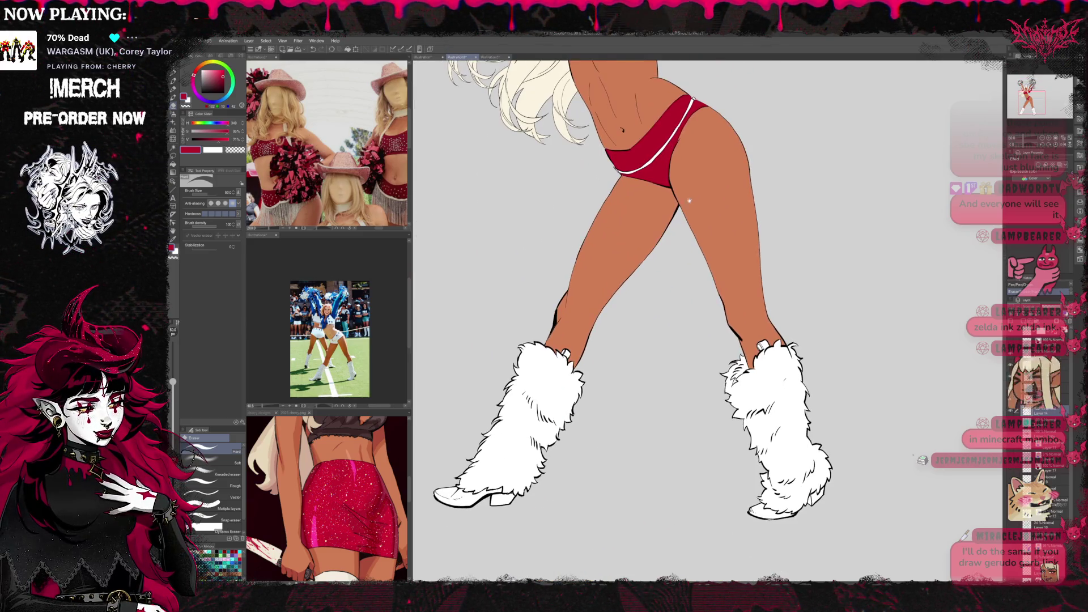
pyautogui.scroll(4, 533, 271)
pyautogui.scroll(2, 573, 289)
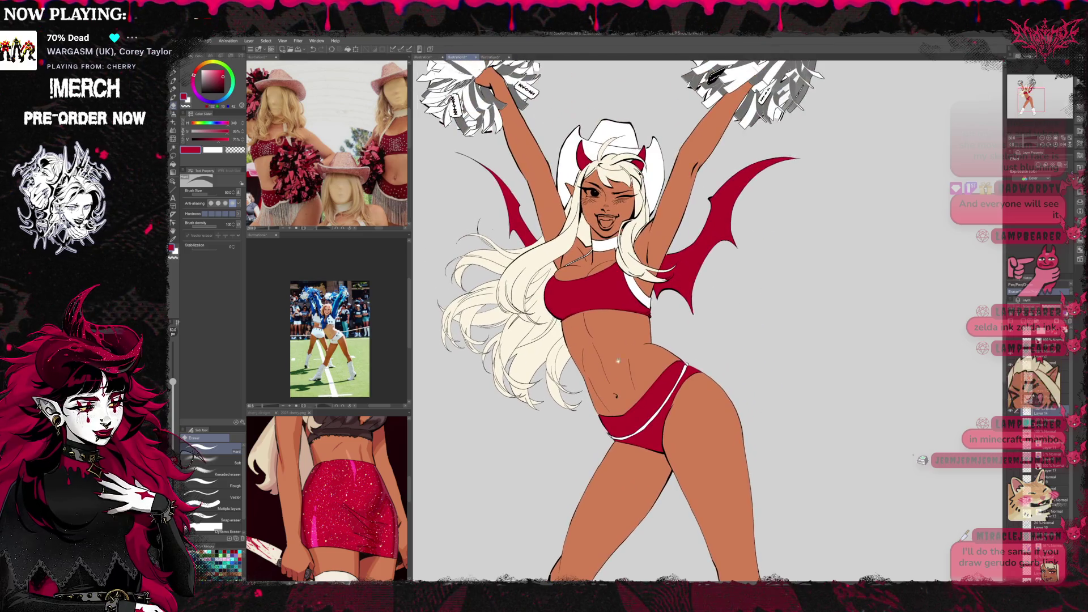
pyautogui.scroll(3, 612, 306)
pyautogui.scroll(6, 651, 326)
pyautogui.scroll(1, 684, 342)
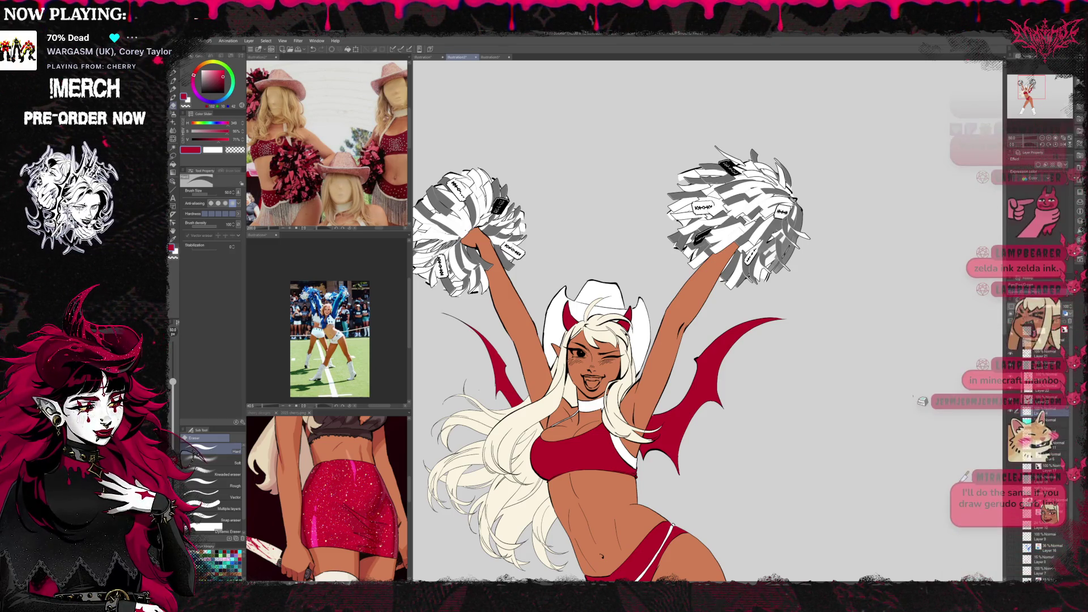
pyautogui.click(1043, 353)
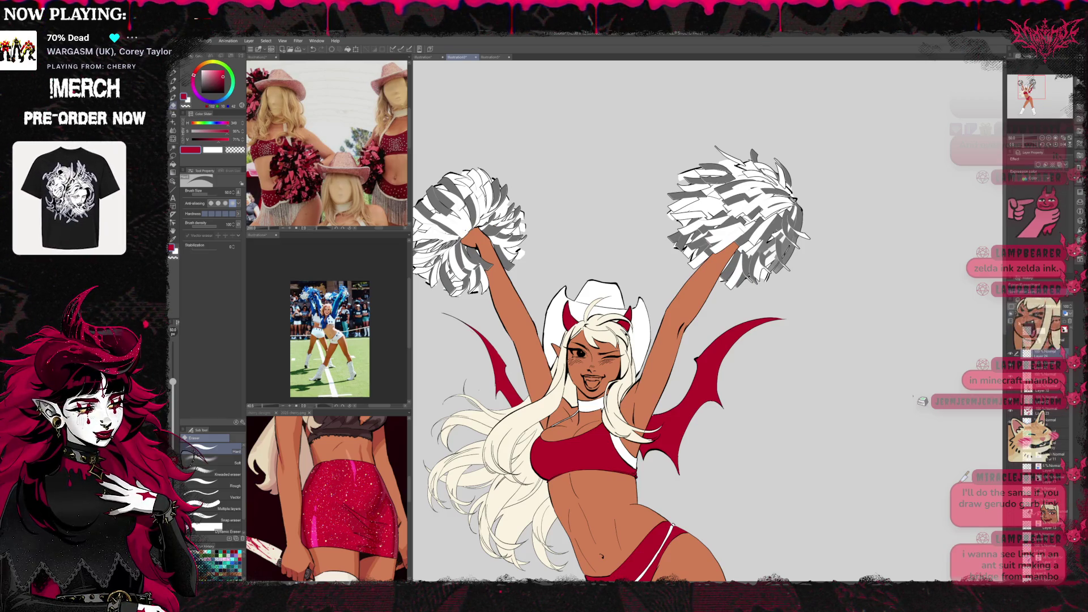
# Paint red strokes over the right and left pom-poms with a large pen.
pyautogui.press('p')
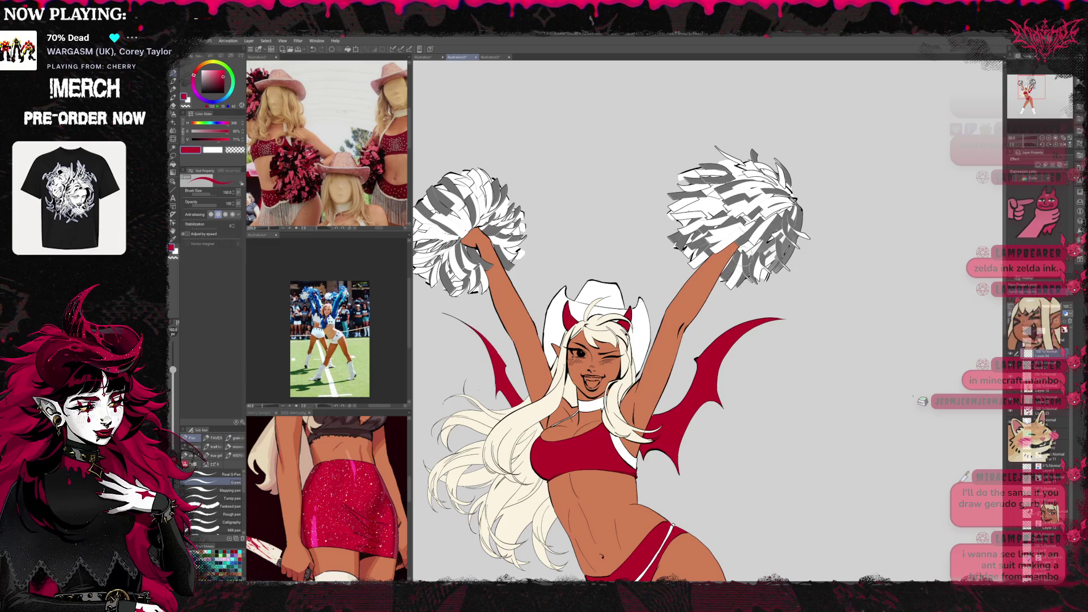
pyautogui.moveTo(805, 215); pyautogui.dragTo(777, 249)
pyautogui.moveTo(782, 182)
pyautogui.mouseDown()
pyautogui.moveTo(725, 266)
pyautogui.moveTo(737, 159)
pyautogui.mouseUp()
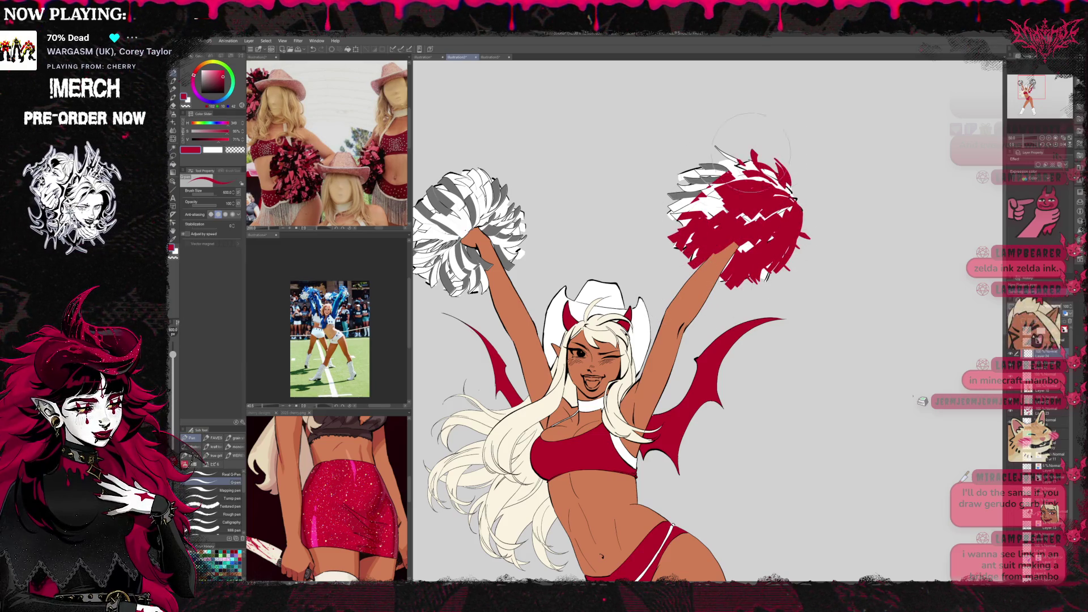
pyautogui.moveTo(680, 209); pyautogui.dragTo(719, 143)
pyautogui.moveTo(510, 215); pyautogui.dragTo(476, 284)
pyautogui.moveTo(499, 187)
pyautogui.mouseDown()
pyautogui.moveTo(448, 283)
pyautogui.moveTo(419, 266)
pyautogui.mouseUp()
pyautogui.moveTo(448, 181); pyautogui.dragTo(420, 227)
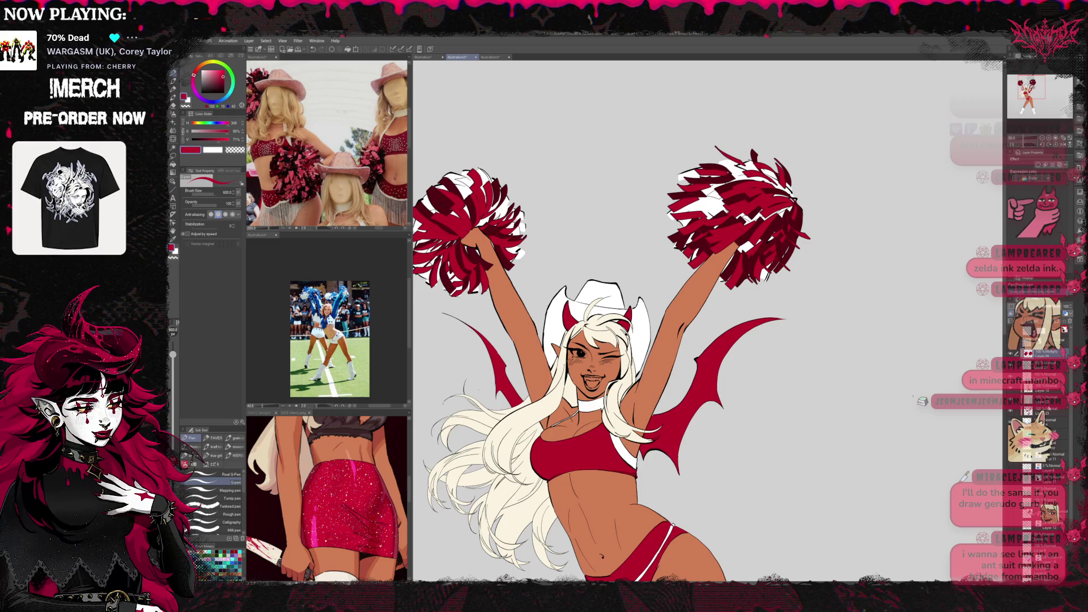
# Cover the pom-poms' dark stripes and white gaps with brighter red.
pyautogui.moveTo(723, 266)
pyautogui.mouseDown()
pyautogui.moveTo(770, 216)
pyautogui.moveTo(731, 232)
pyautogui.mouseUp()
pyautogui.moveTo(691, 187); pyautogui.dragTo(737, 238)
pyautogui.moveTo(567, 283); pyautogui.dragTo(652, 288)
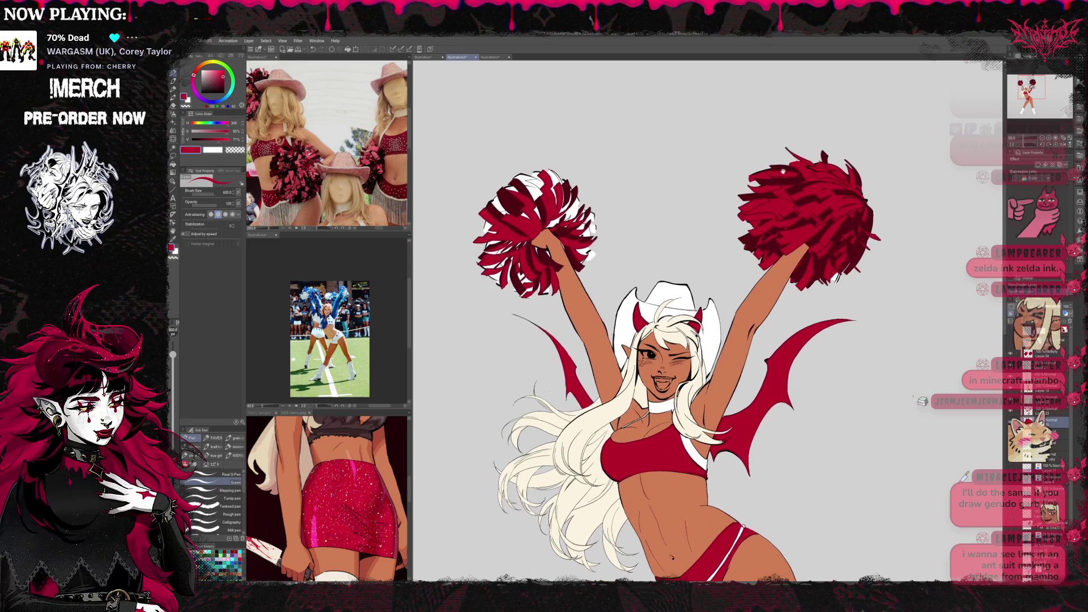
pyautogui.moveTo(568, 172); pyautogui.dragTo(533, 198)
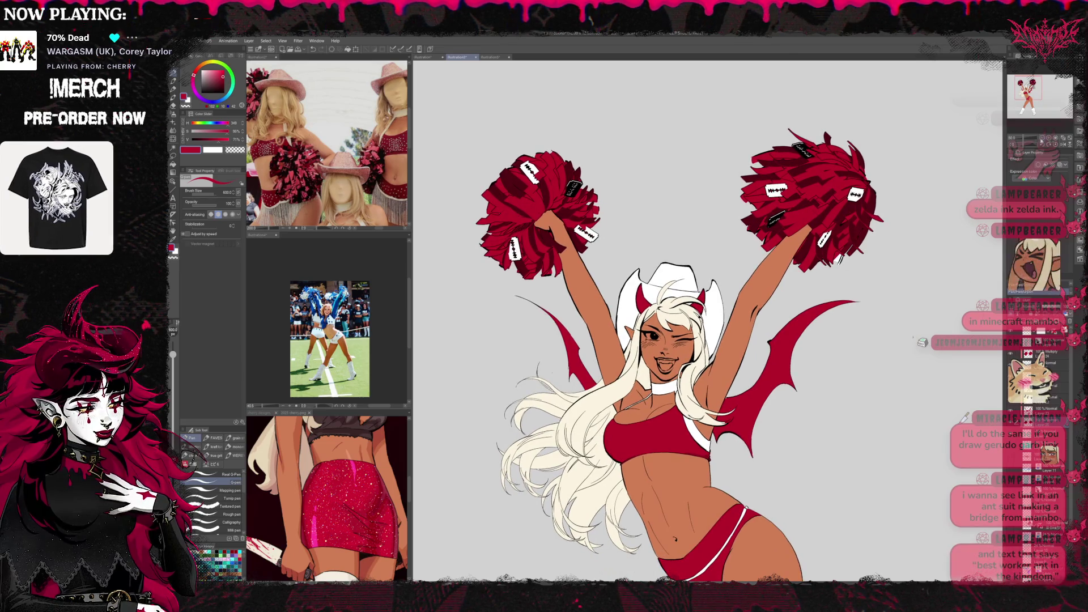
pyautogui.scroll(-2, 820, 294)
pyautogui.scroll(-2, 820, 294)
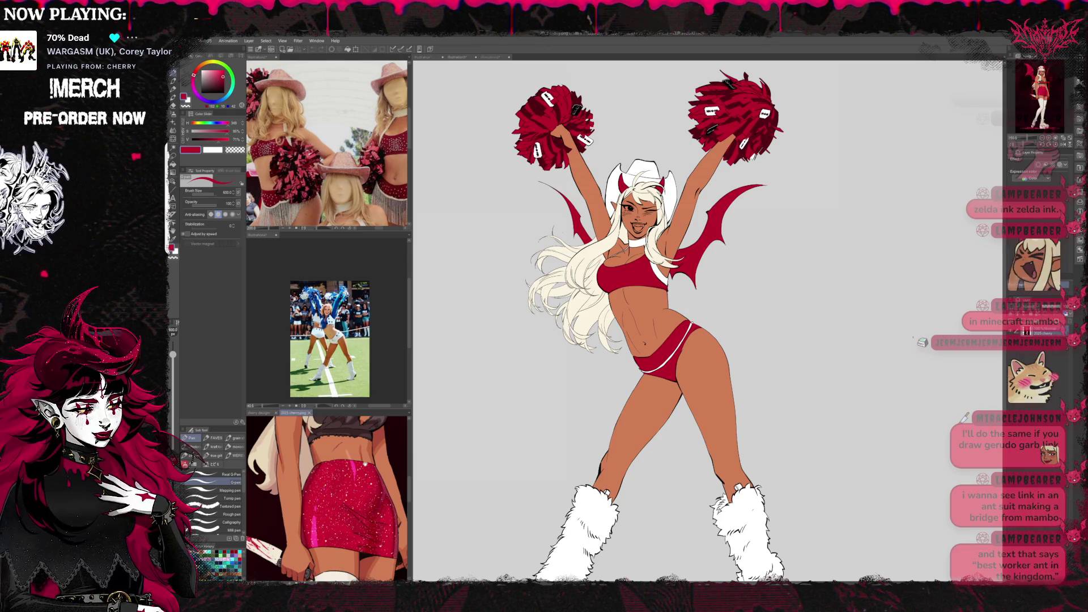
pyautogui.scroll(3, 327, 499)
pyautogui.scroll(3, 327, 499)
pyautogui.scroll(3, 327, 499)
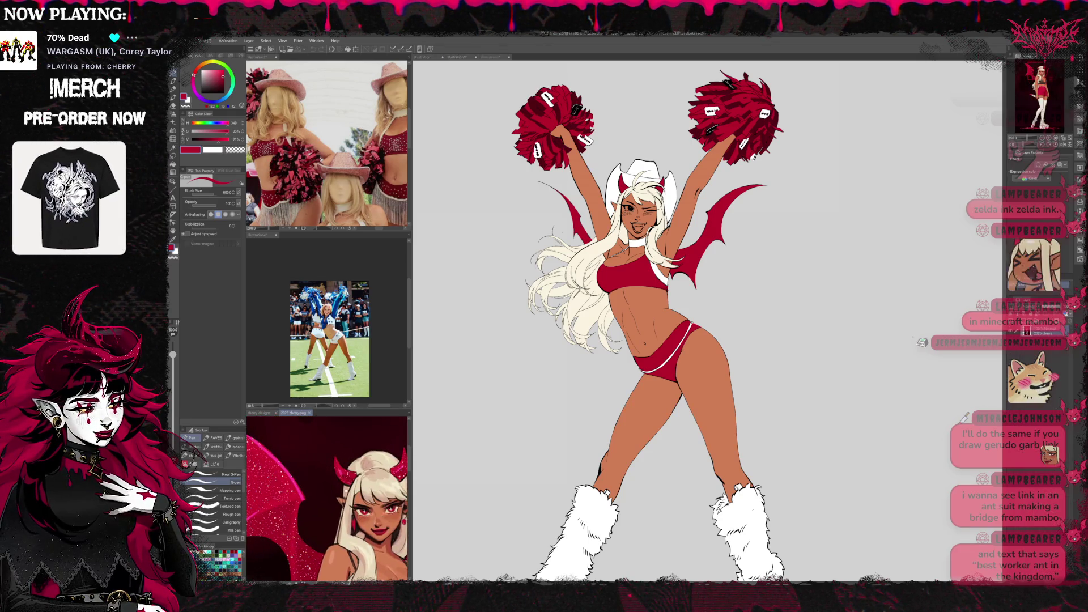
# Paint the cowboy hat with pink sampled from the reference's wing, then resample dark red.
pyautogui.keyDown('alt'); pyautogui.click(298, 491); pyautogui.keyUp('alt')
pyautogui.moveTo(635, 193); pyautogui.dragTo(656, 152)
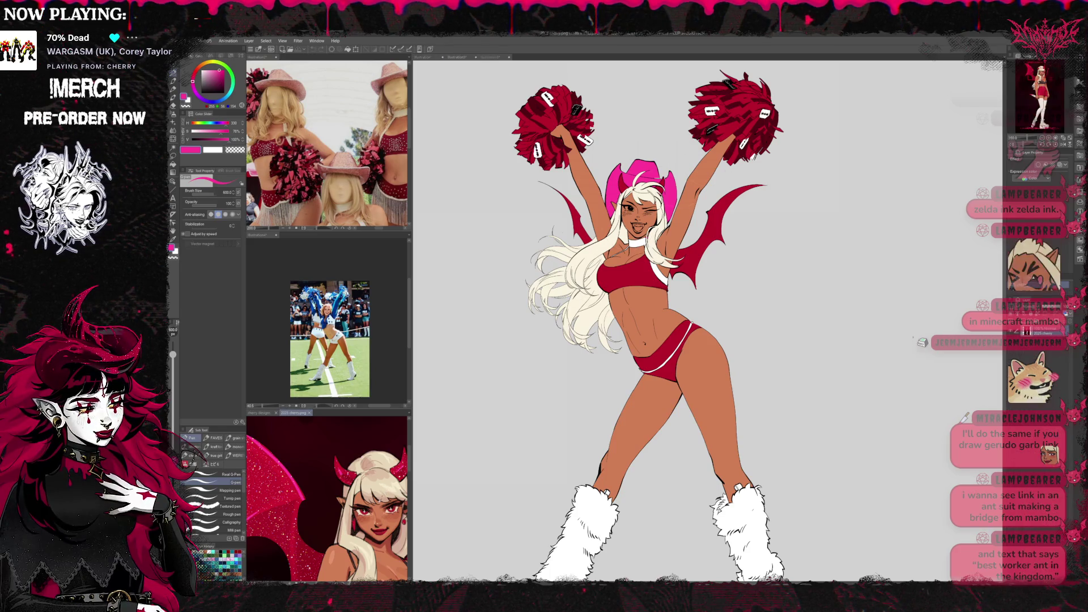
pyautogui.keyDown('alt'); pyautogui.click(341, 499); pyautogui.keyUp('alt')
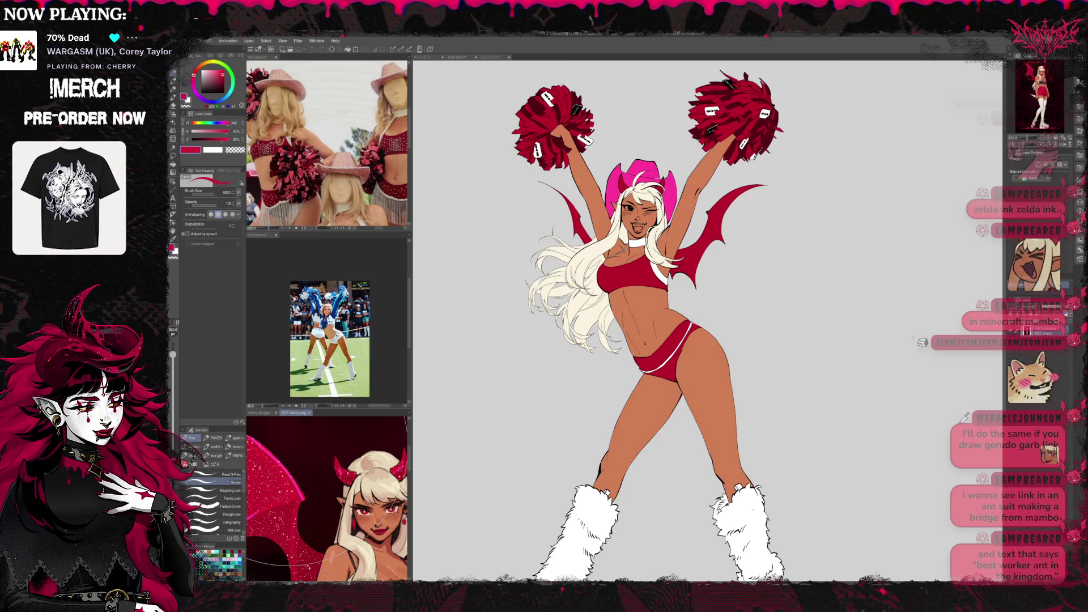
pyautogui.keyDown('alt'); pyautogui.click(689, 260); pyautogui.keyUp('alt')
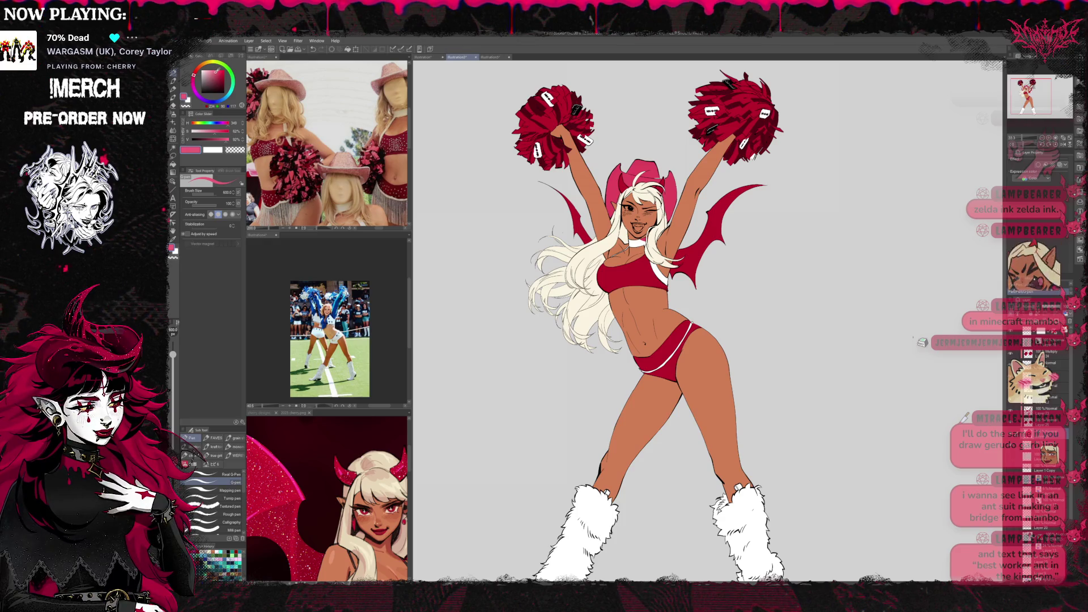
pyautogui.press('r')
pyautogui.press('e')
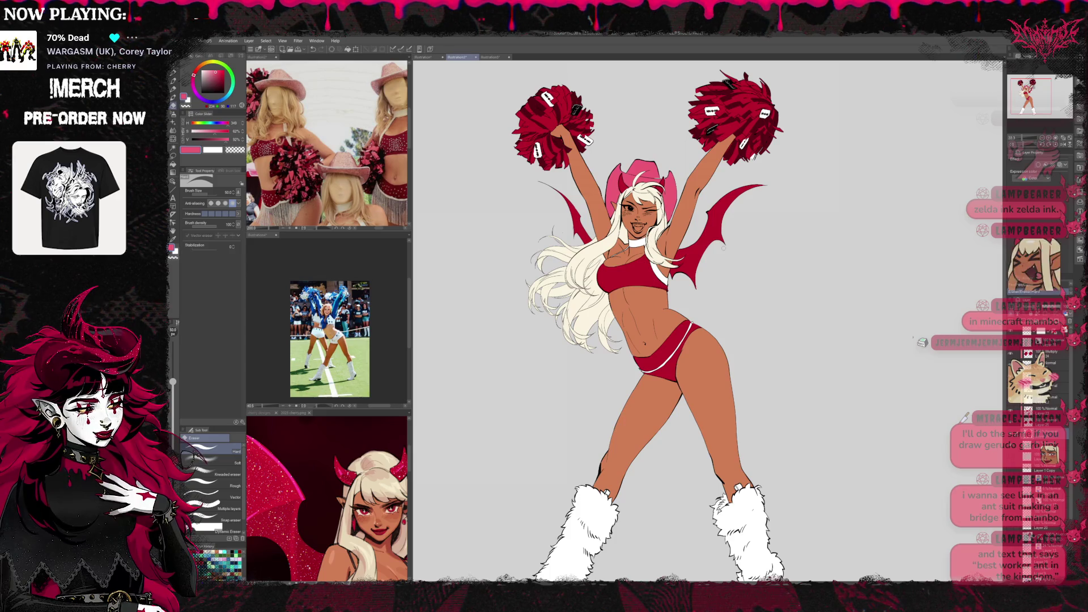
pyautogui.press('p')
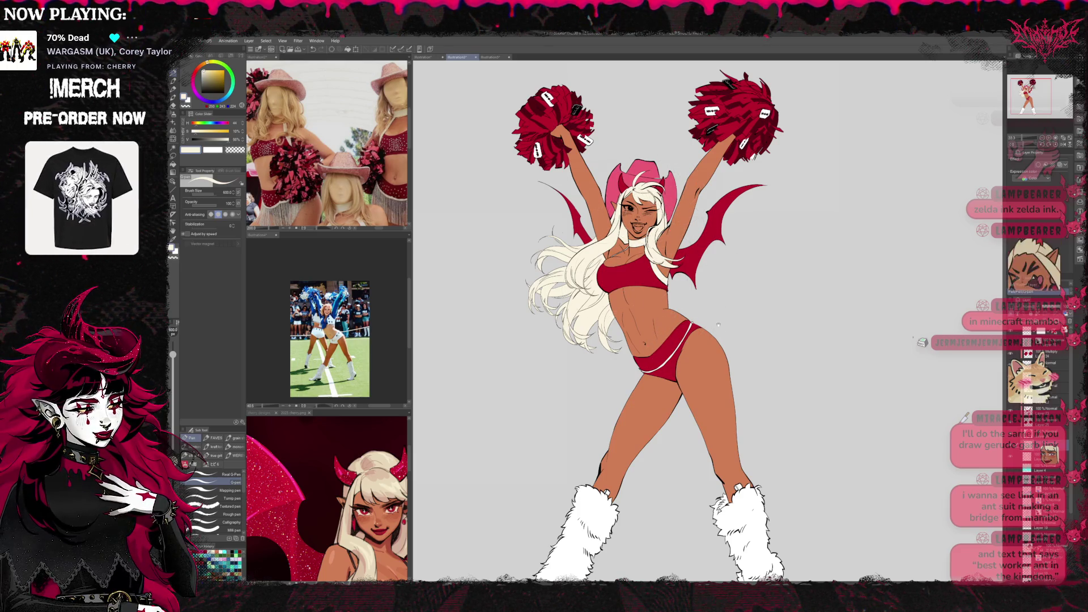
# Tint the left leg warmer cream, using the cheerleader video reference.
pyautogui.moveTo(666, 333); pyautogui.dragTo(658, 265)
pyautogui.click(379, 193)
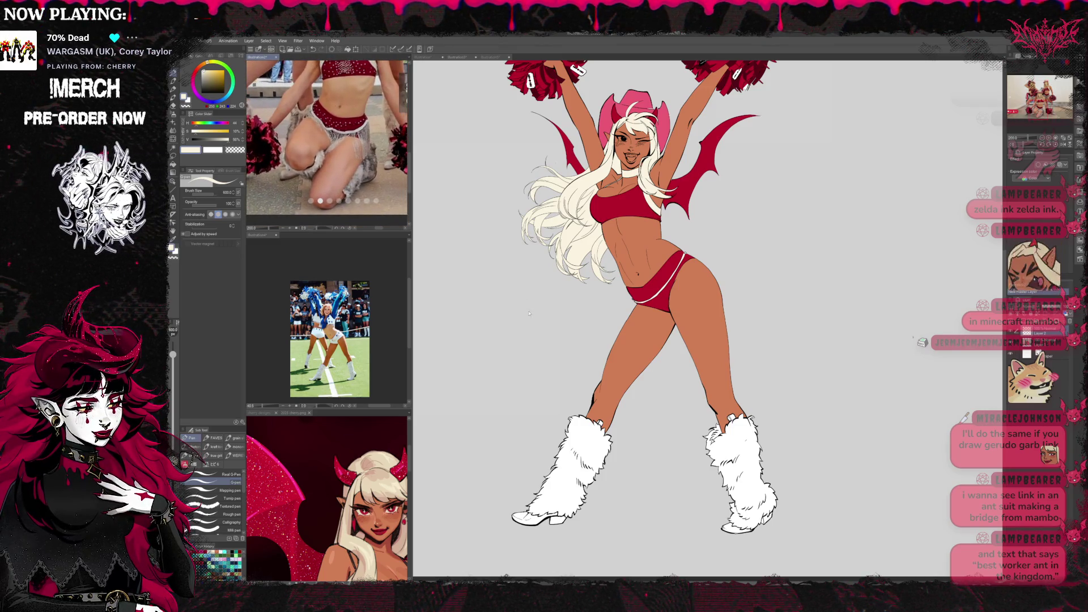
pyautogui.moveTo(589, 439); pyautogui.dragTo(558, 448)
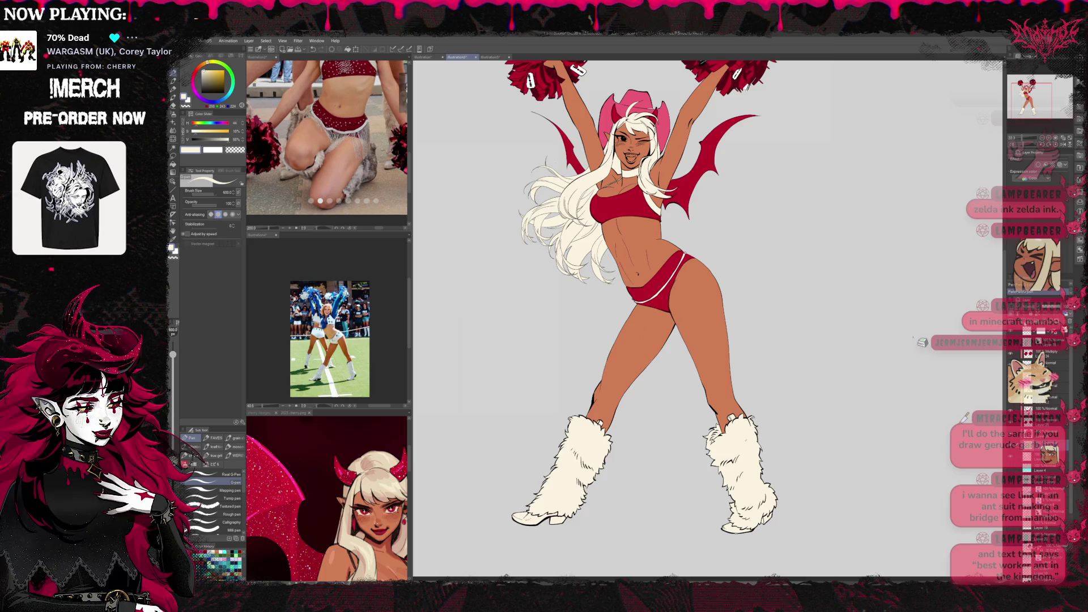
# Fill the right shoe's sole with red.
pyautogui.press('g')
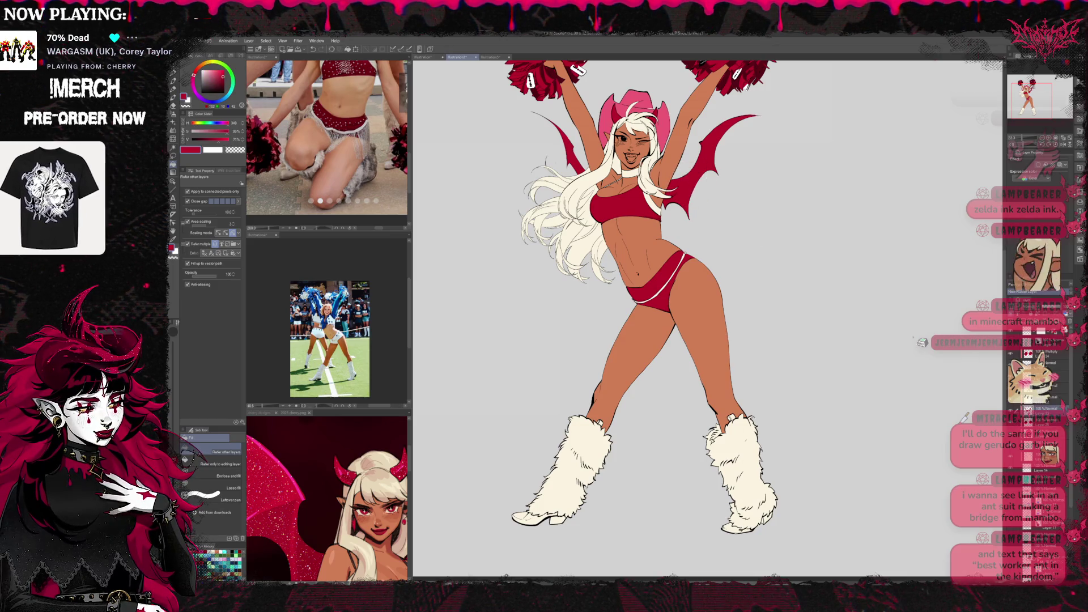
pyautogui.click(762, 519)
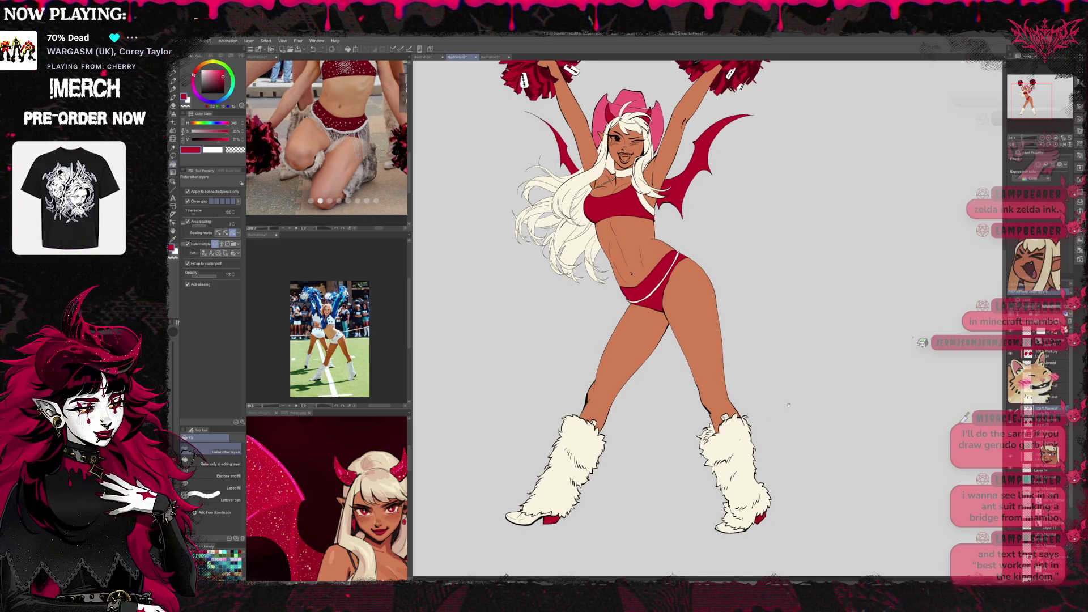
pyautogui.scroll(1, 762, 378)
pyautogui.scroll(1, 757, 371)
pyautogui.scroll(2, 748, 363)
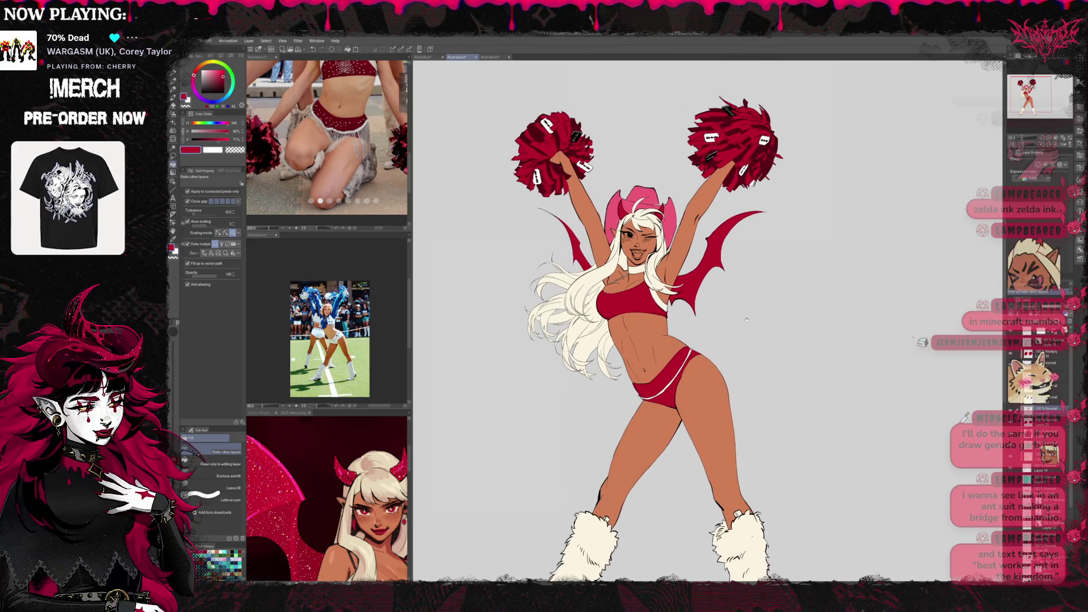
pyautogui.scroll(2, 737, 351)
pyautogui.scroll(-1, 734, 343)
pyautogui.scroll(-3, 734, 339)
pyautogui.scroll(1, 734, 337)
pyautogui.scroll(2, 737, 362)
pyautogui.press('p')
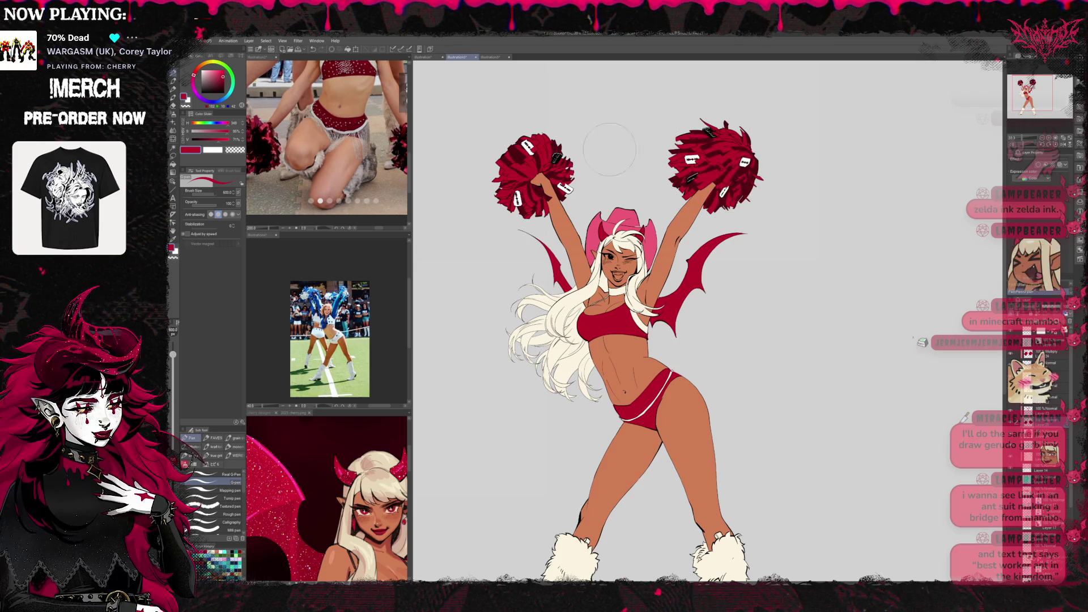
pyautogui.scroll(-5, 804, 408)
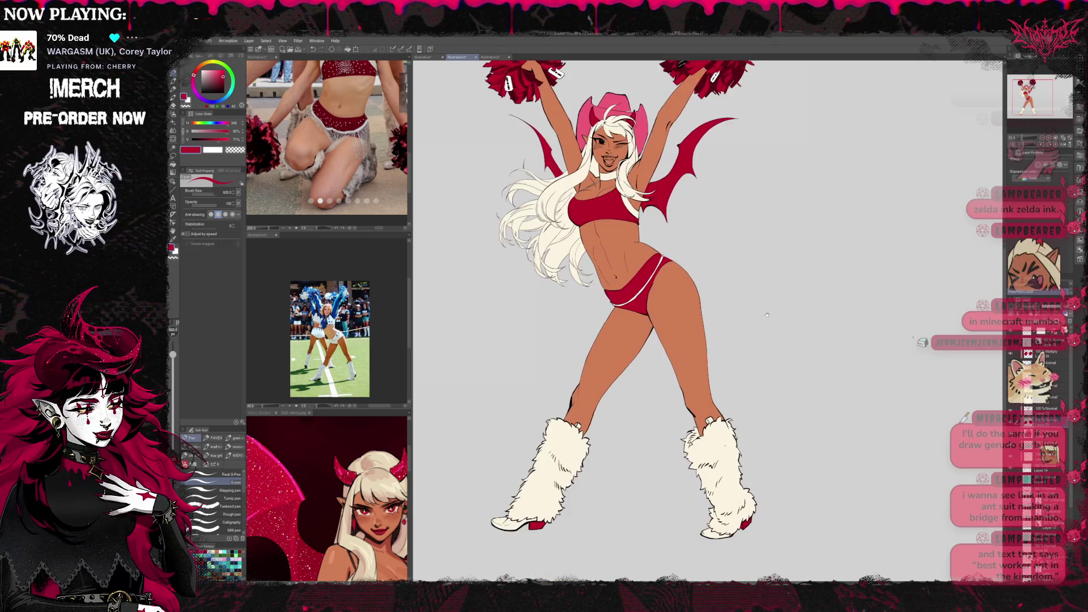
pyautogui.scroll(2, 796, 361)
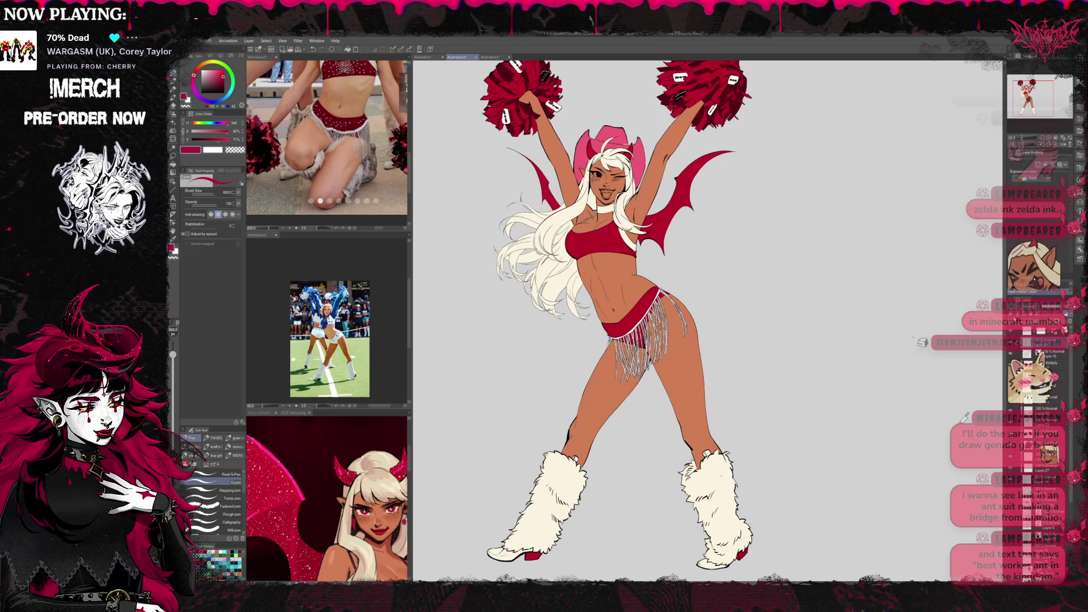
# On Layer 15, drop the Border effect, set expression colour to Color, and repaint the fringe cream with a silvery blend.
pyautogui.click(1065, 352)
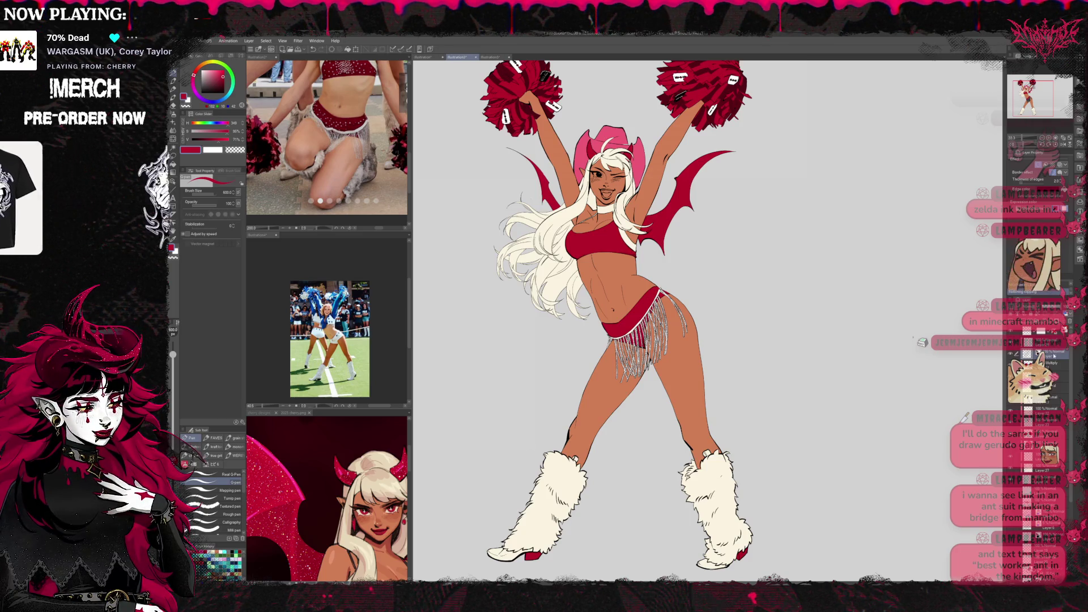
pyautogui.click(1041, 164)
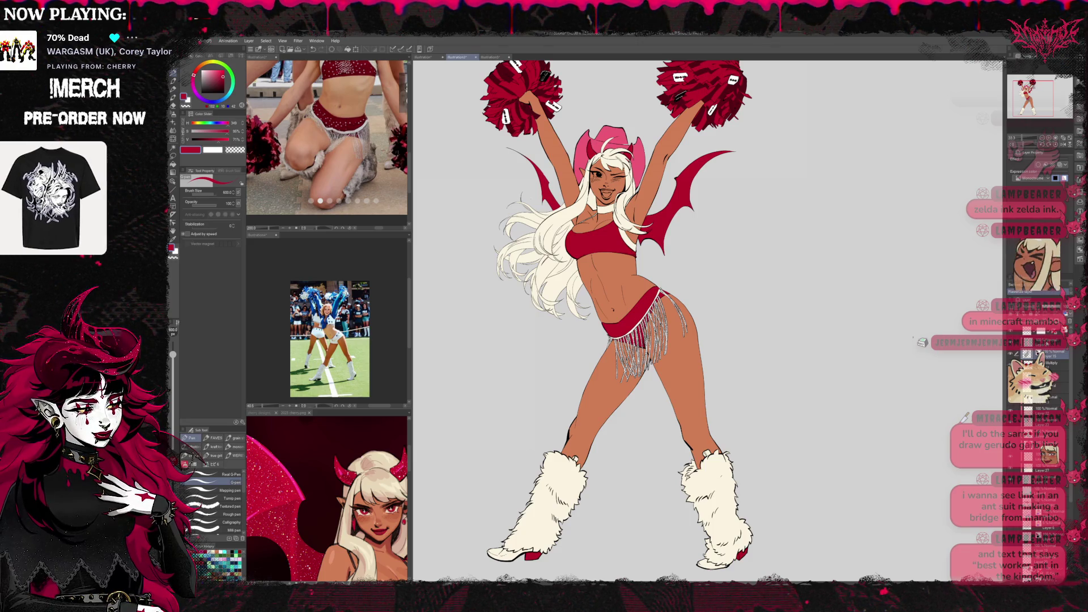
pyautogui.click(1032, 178)
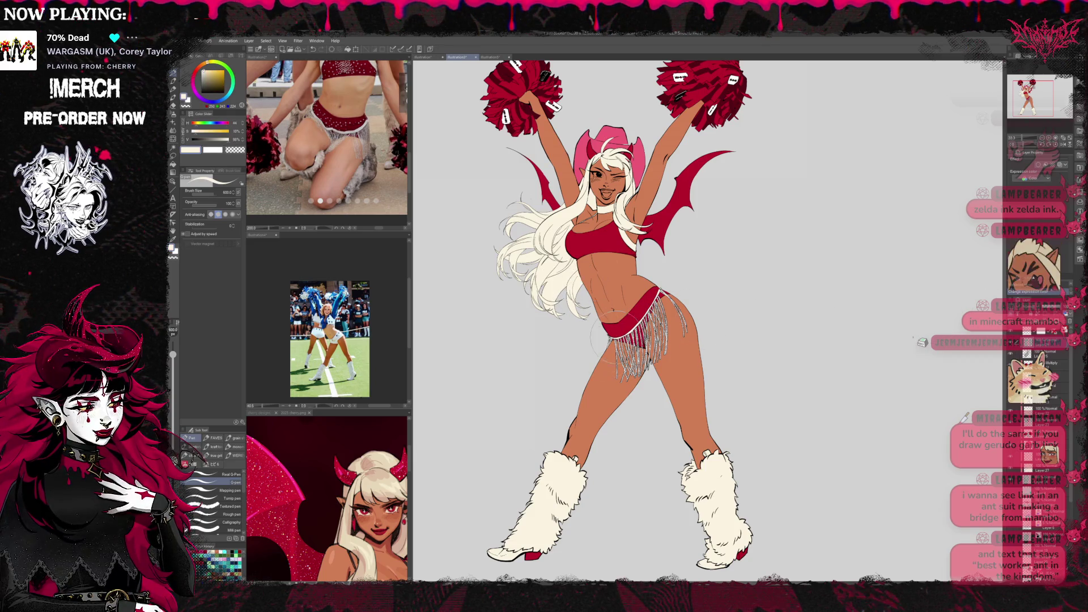
pyautogui.moveTo(623, 340); pyautogui.dragTo(624, 374)
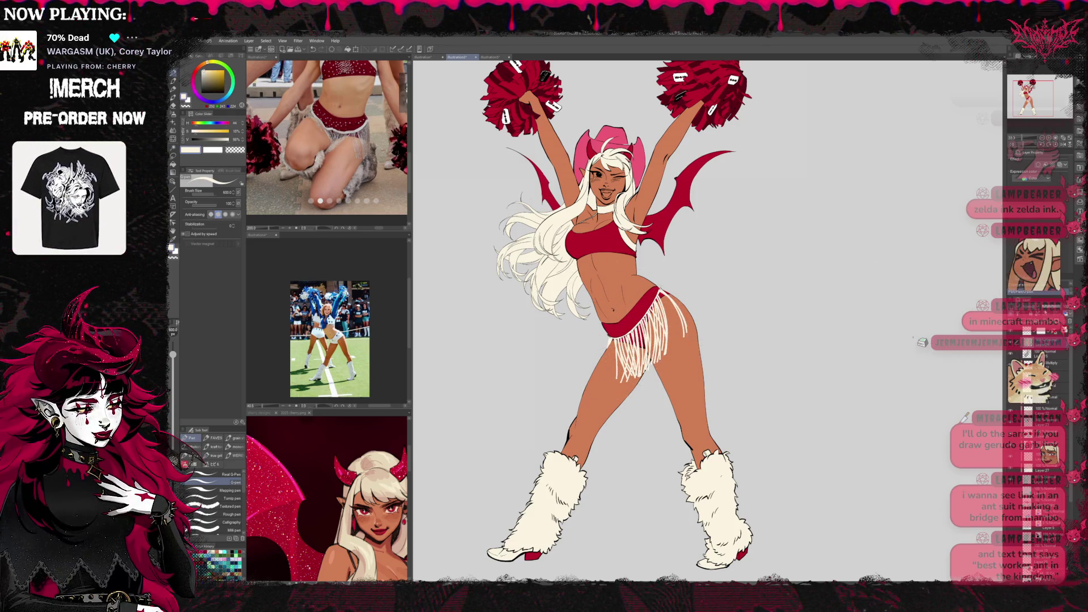
pyautogui.click(1037, 292)
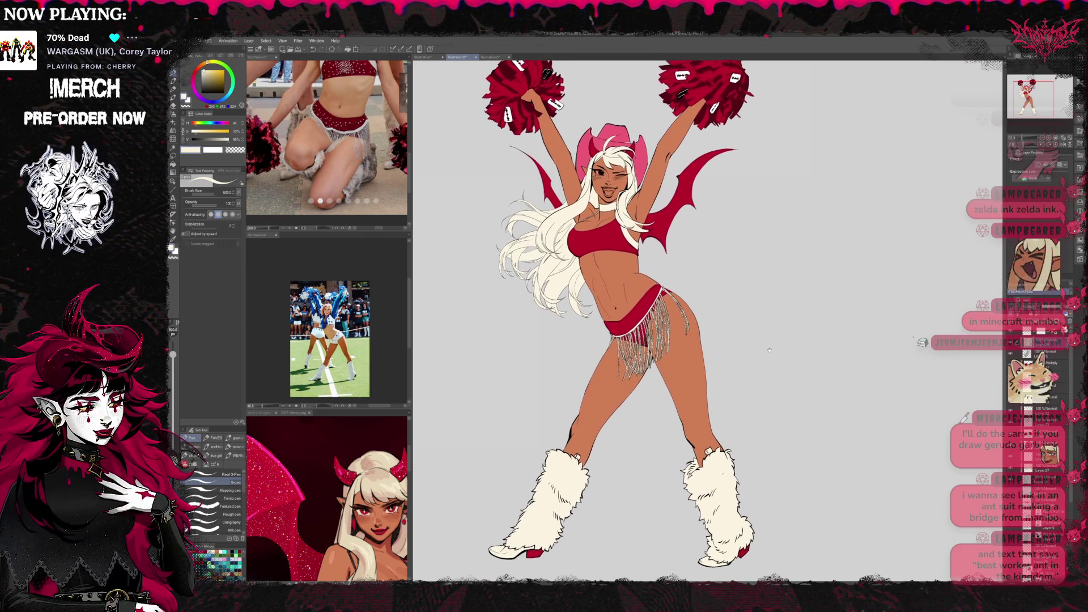
# Tilt the view and try the charcoal brush at size 120, then return to the pen.
pyautogui.moveTo(733, 267); pyautogui.dragTo(743, 311)
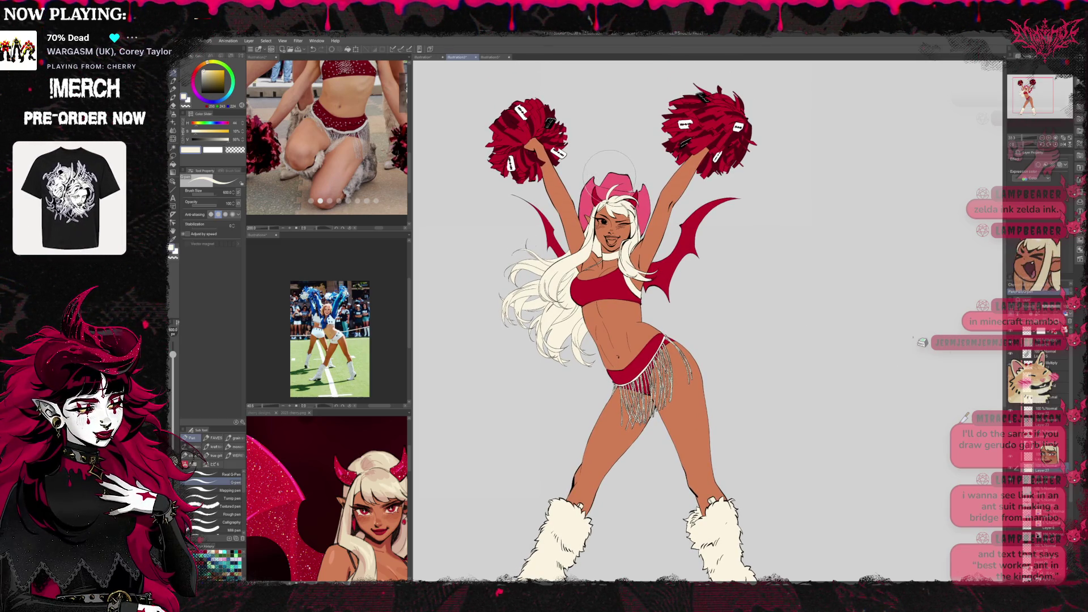
pyautogui.press('p')
pyautogui.press(']')
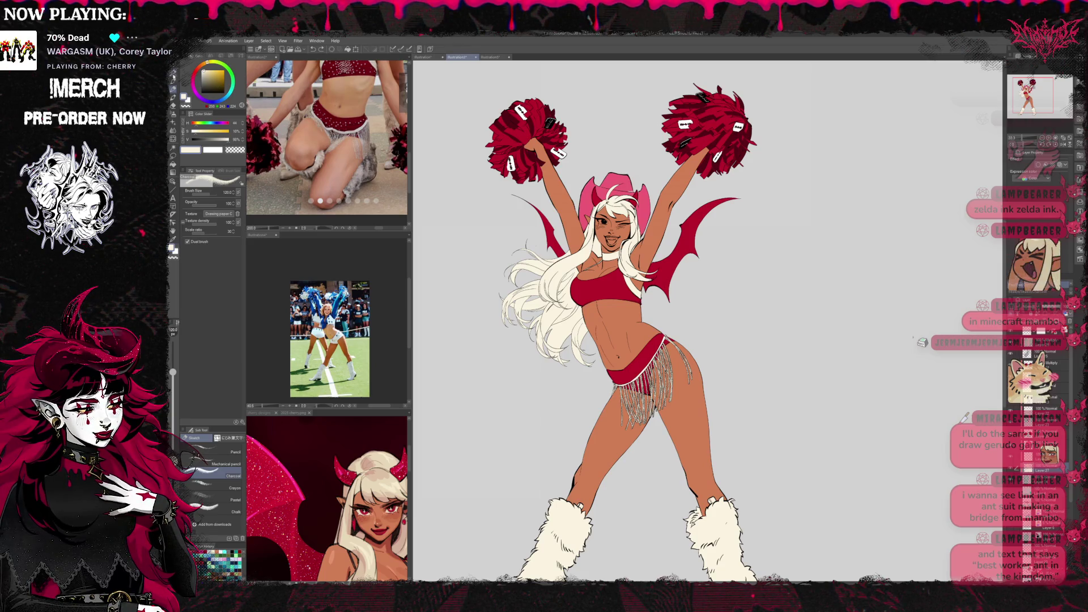
pyautogui.press('p')
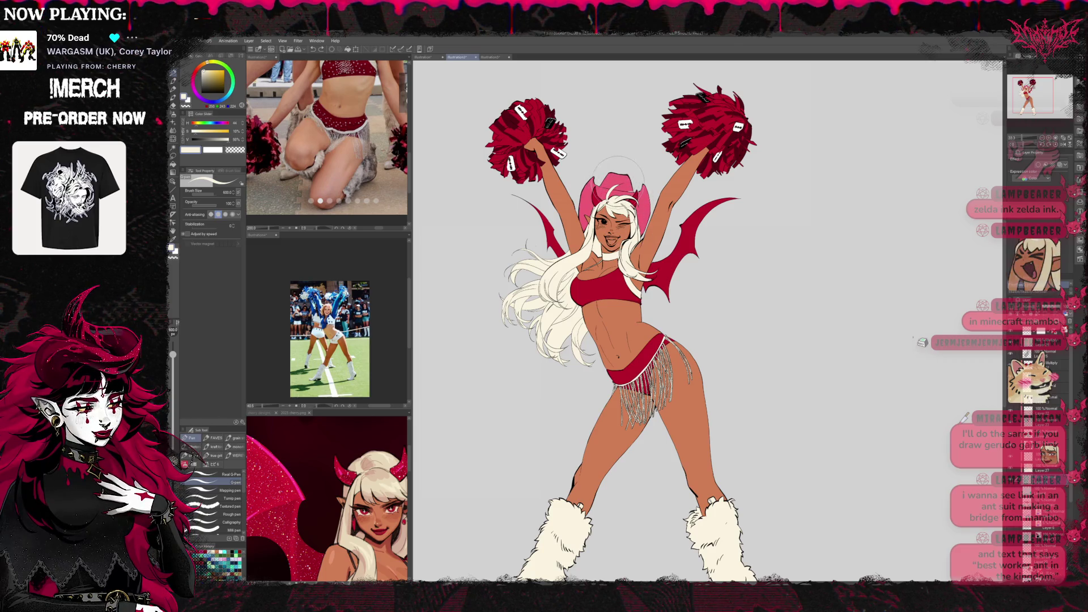
# Shrink the brush to size 50 and zoom out from the canvas.
pyautogui.press('[')
pyautogui.press('[')
pyautogui.press('[')
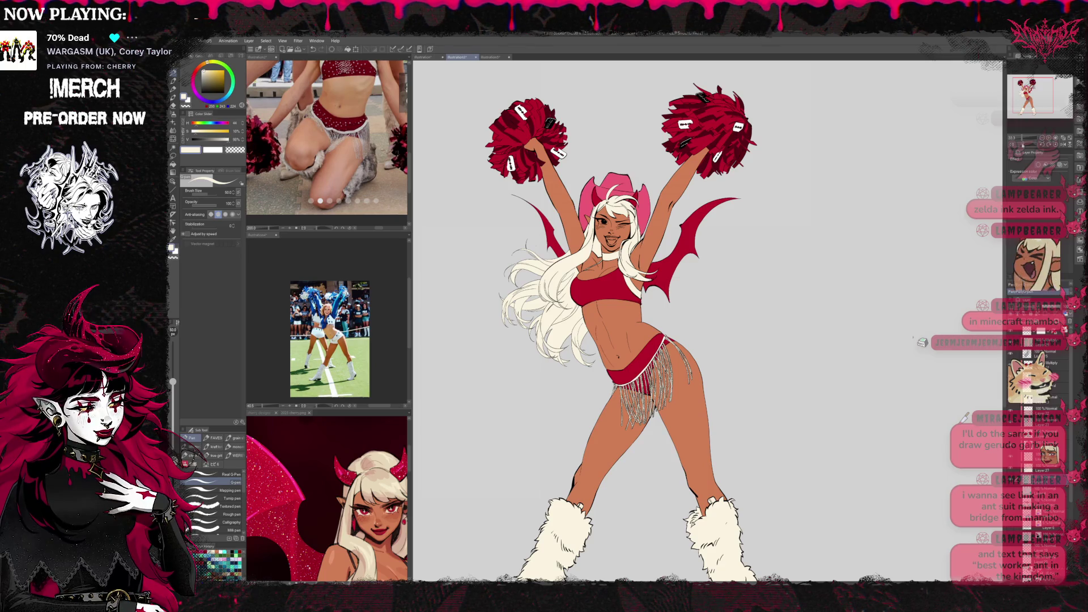
pyautogui.moveTo(745, 279); pyautogui.dragTo(693, 246)
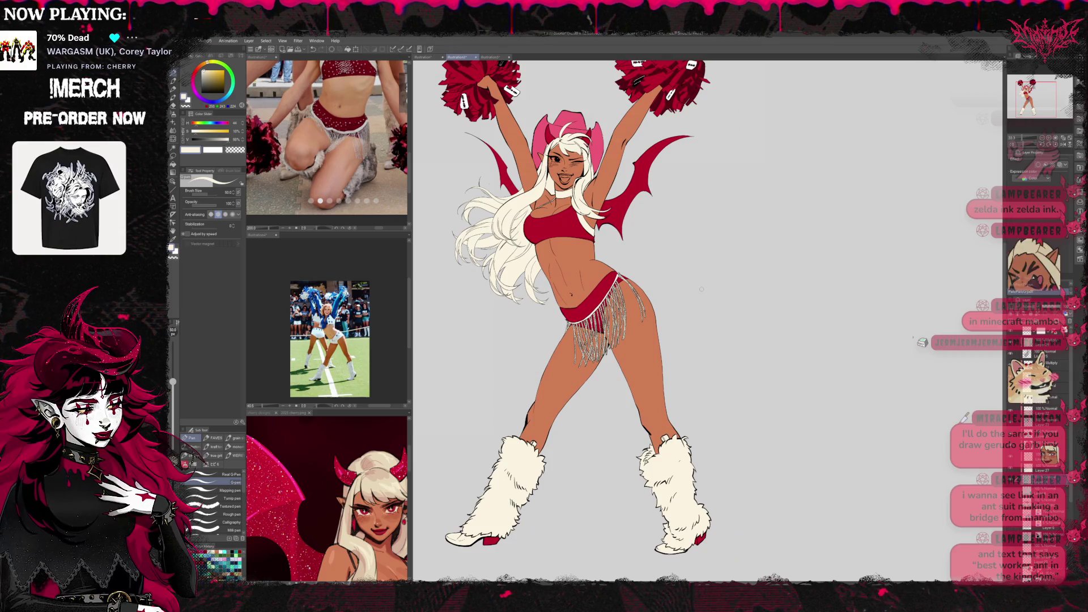
pyautogui.scroll(-1, 601, 317)
pyautogui.scroll(-1, 601, 317)
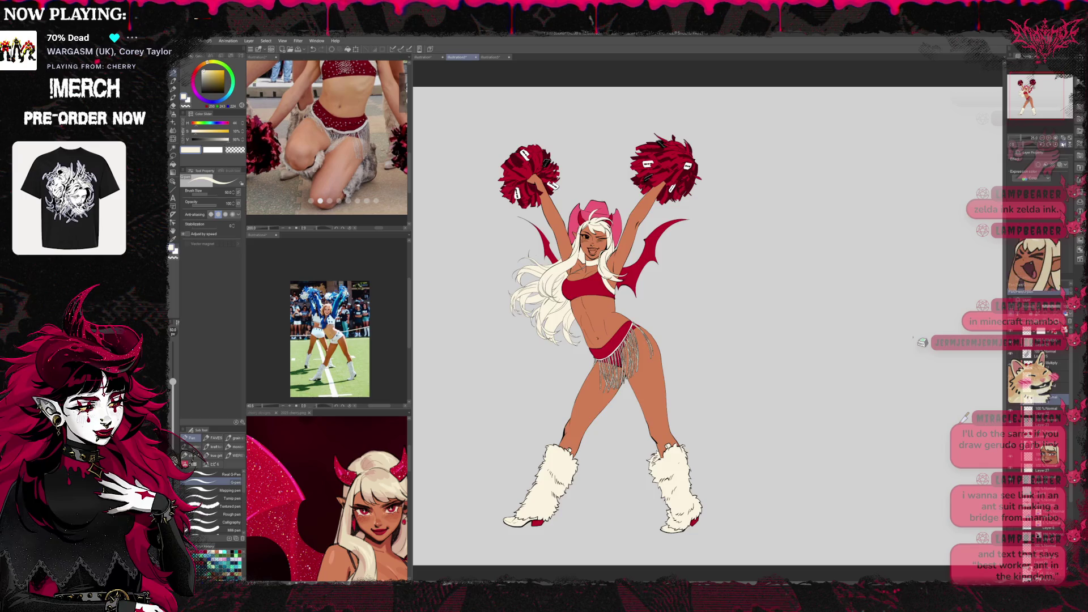
# Flip the canvas view horizontally, fit it to the window, and zoom in on the face.
pyautogui.press('h')
pyautogui.hotkey('ctrl', '0')
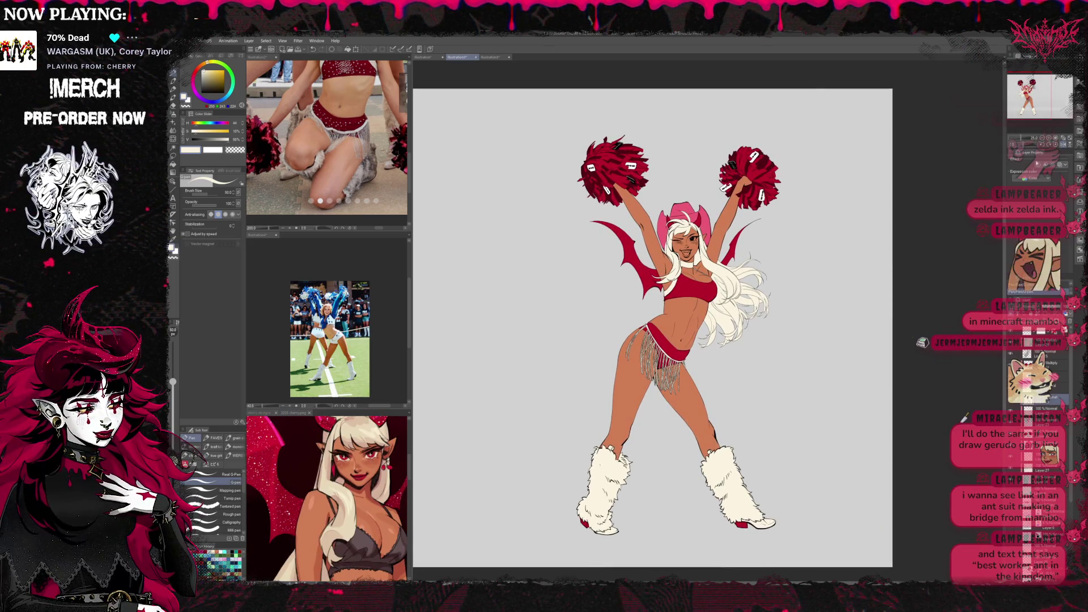
pyautogui.scroll(2, 745, 181)
pyautogui.scroll(2, 745, 182)
pyautogui.scroll(2, 745, 181)
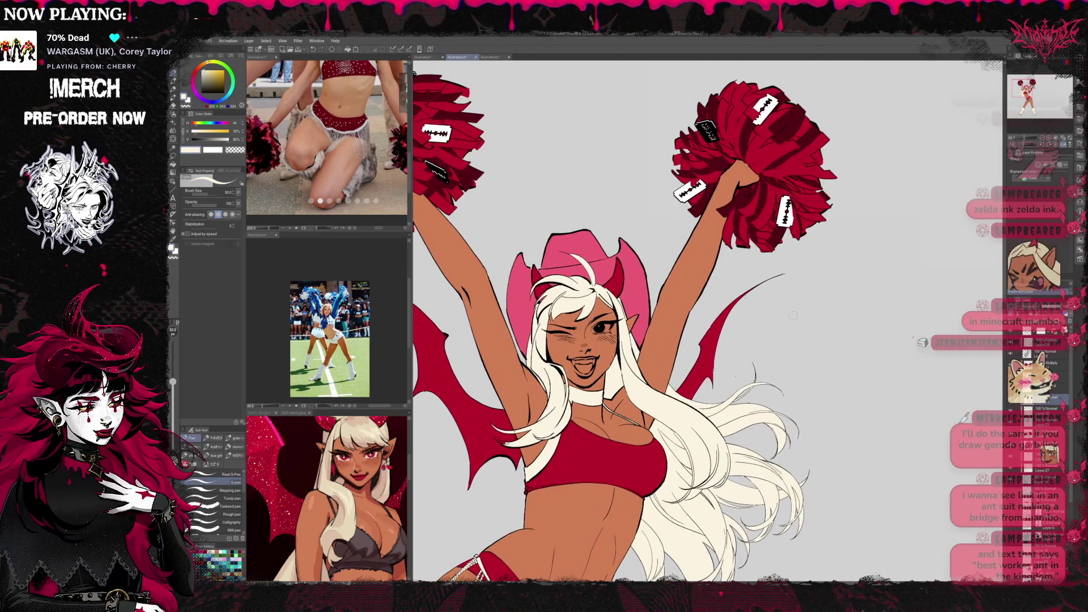
pyautogui.scroll(1, 625, 244)
pyautogui.scroll(1, 625, 244)
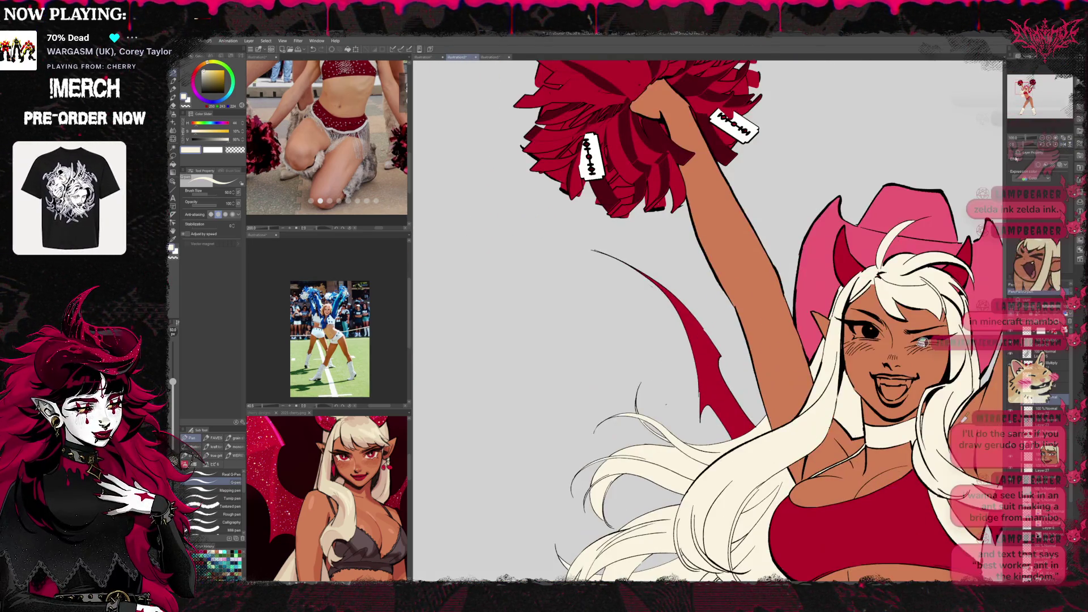
pyautogui.scroll(1, 625, 245)
pyautogui.moveTo(625, 245); pyautogui.dragTo(589, 320)
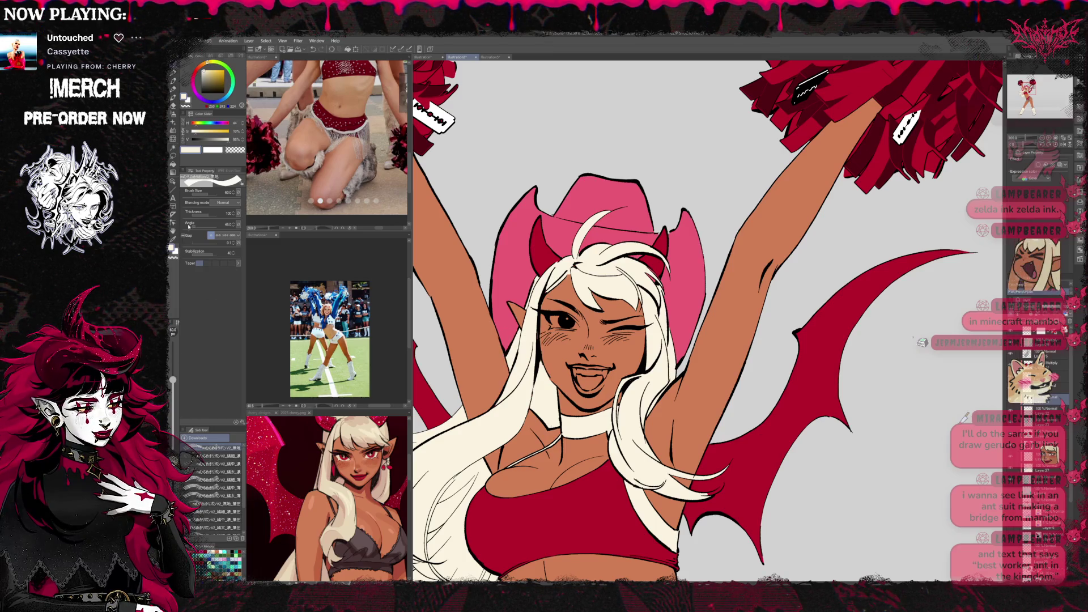
# Draw the small fangs by hand with the Pen tool.
pyautogui.press('p')
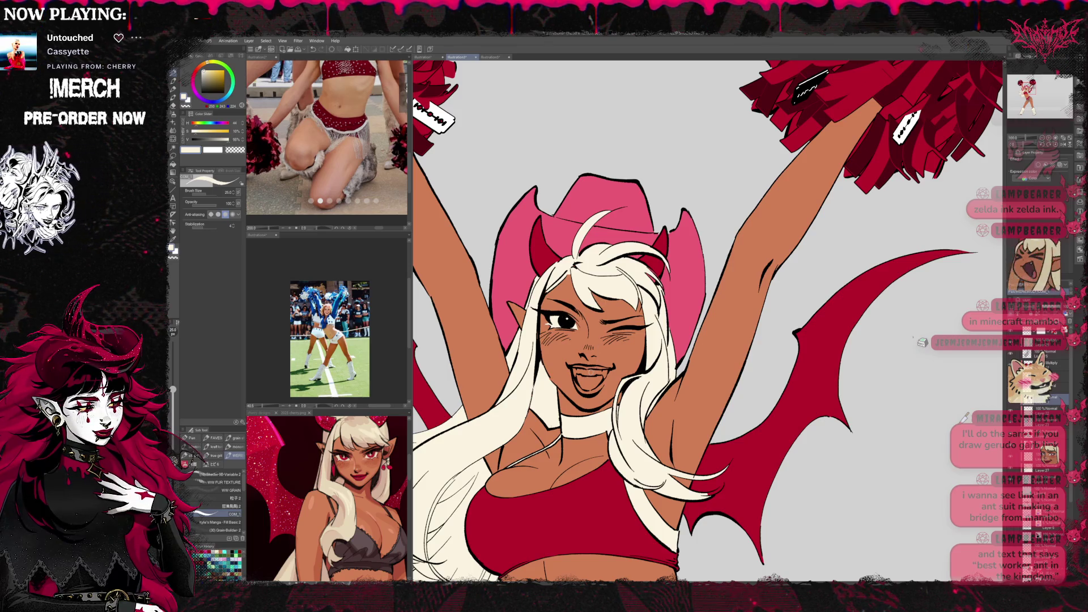
pyautogui.press('g')
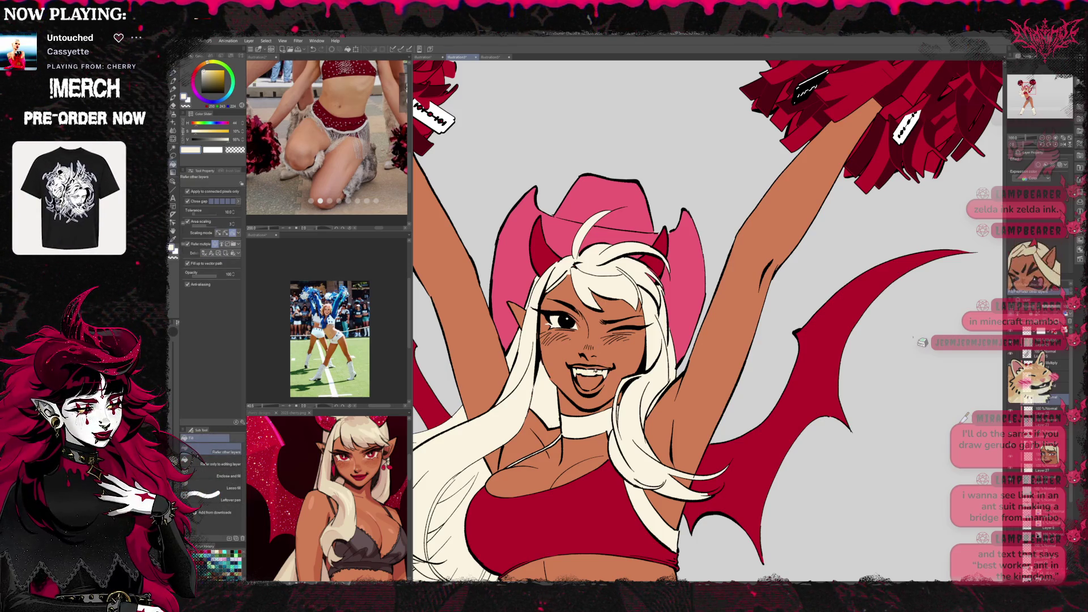
pyautogui.press('p')
pyautogui.scroll(-1, 652, 329)
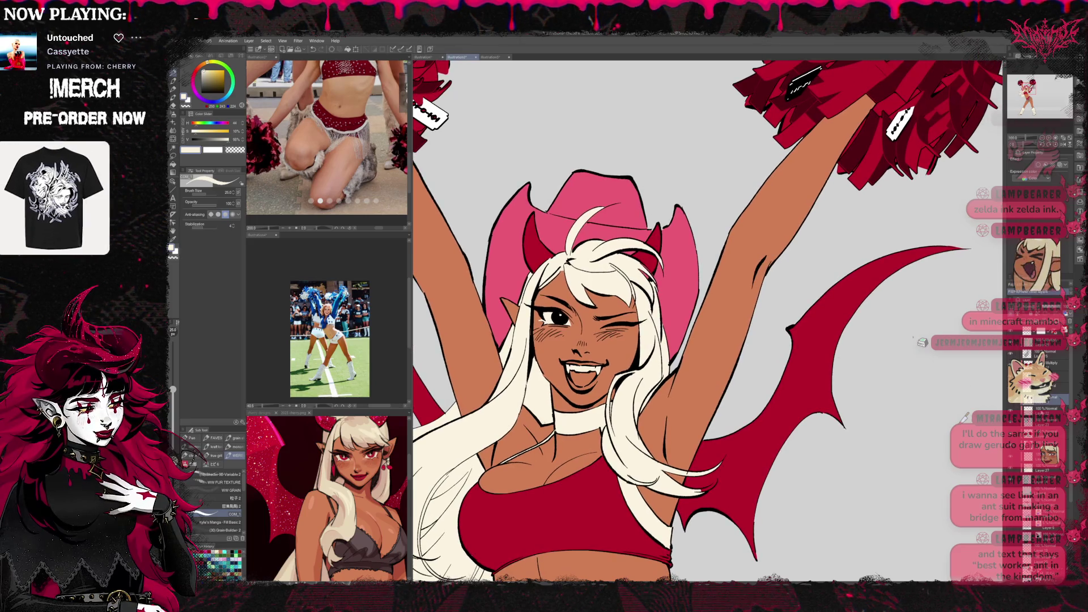
# Choose a darker, slightly pinker red and paint inside the open mouth.
pyautogui.keyDown('alt'); pyautogui.click(359, 468); pyautogui.keyUp('alt')
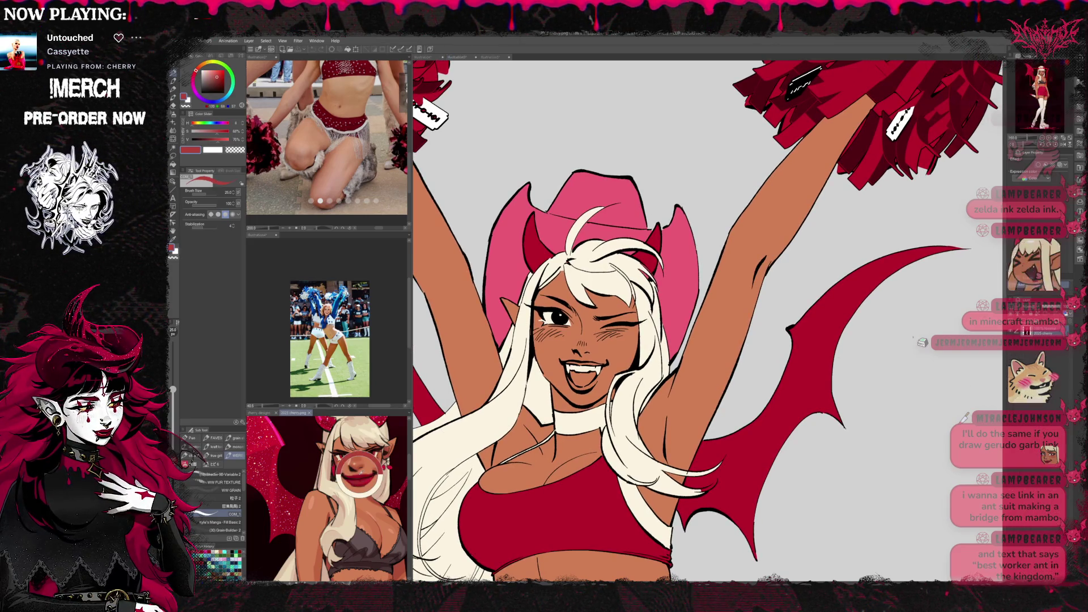
pyautogui.keyDown('alt'); pyautogui.click(364, 486); pyautogui.keyUp('alt')
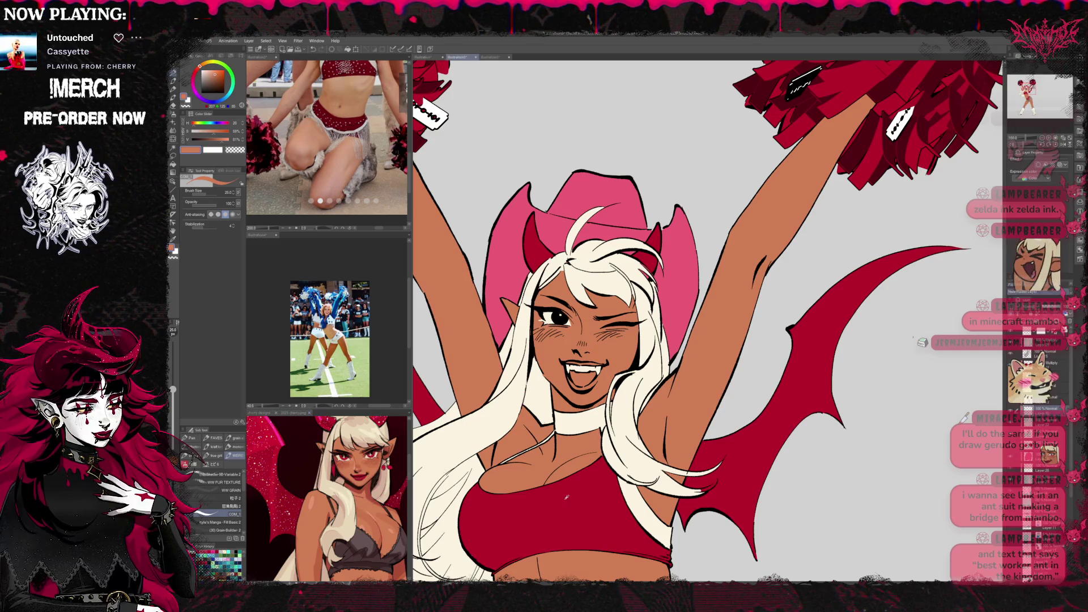
pyautogui.keyDown('alt'); pyautogui.click(358, 476); pyautogui.keyUp('alt')
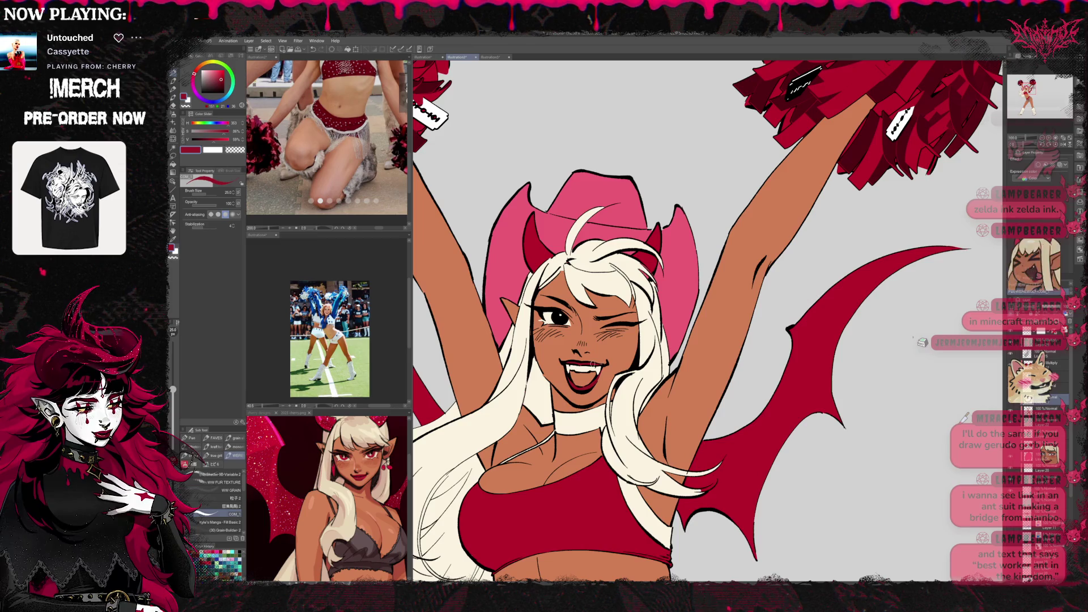
pyautogui.moveTo(592, 363); pyautogui.dragTo(579, 360)
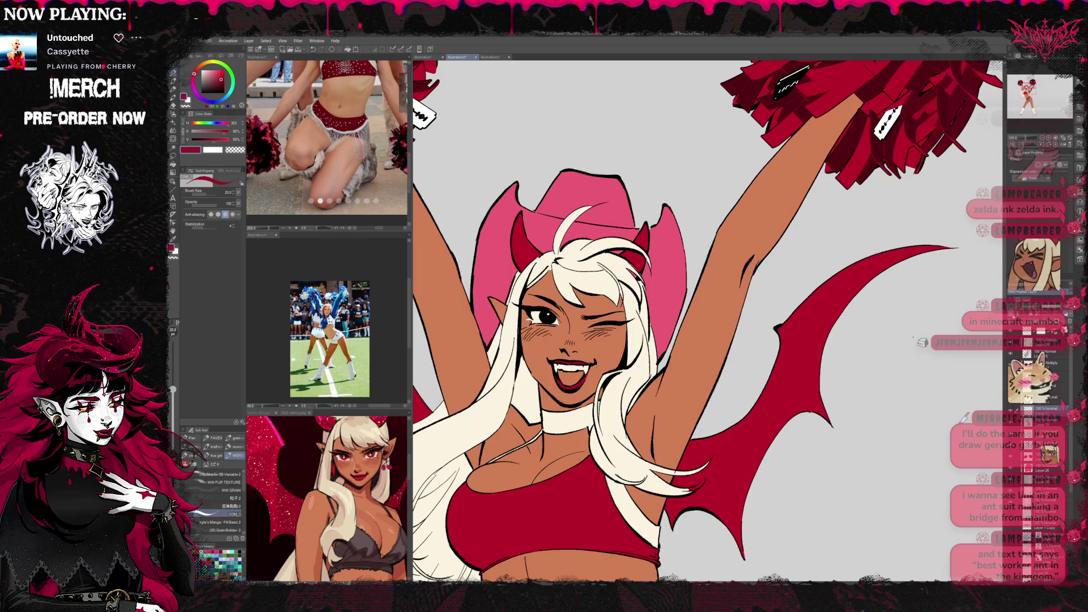
# Sample the skin tone from the reference and pick a watercolour-edged brush at size 50.
pyautogui.keyDown('alt'); pyautogui.click(372, 462); pyautogui.keyUp('alt')
pyautogui.keyDown('alt'); pyautogui.click(360, 467); pyautogui.keyUp('alt')
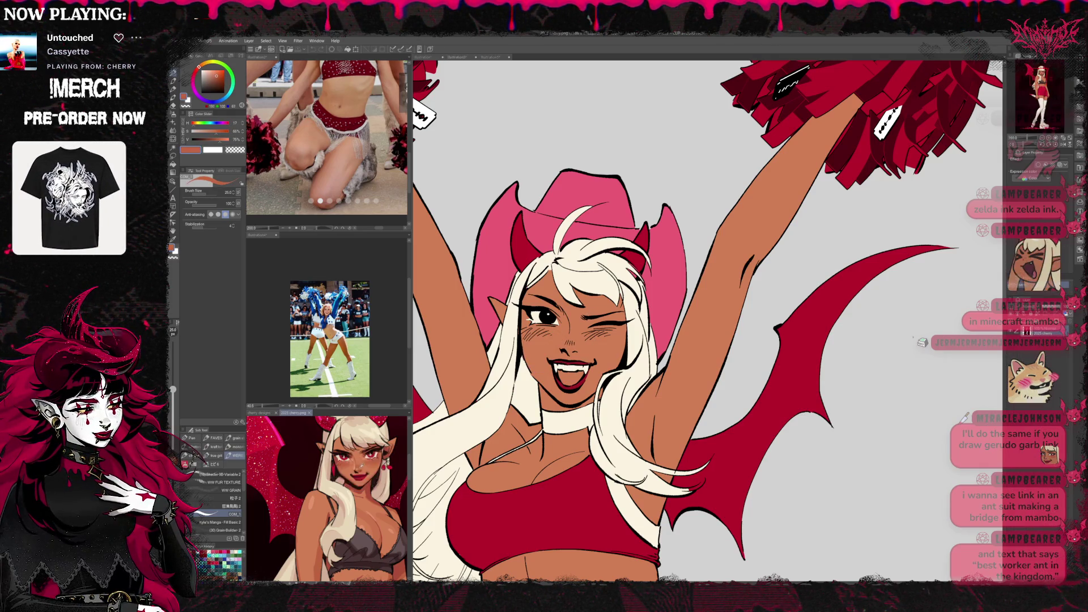
pyautogui.click(216, 438)
pyautogui.click(230, 522)
pyautogui.click(227, 527)
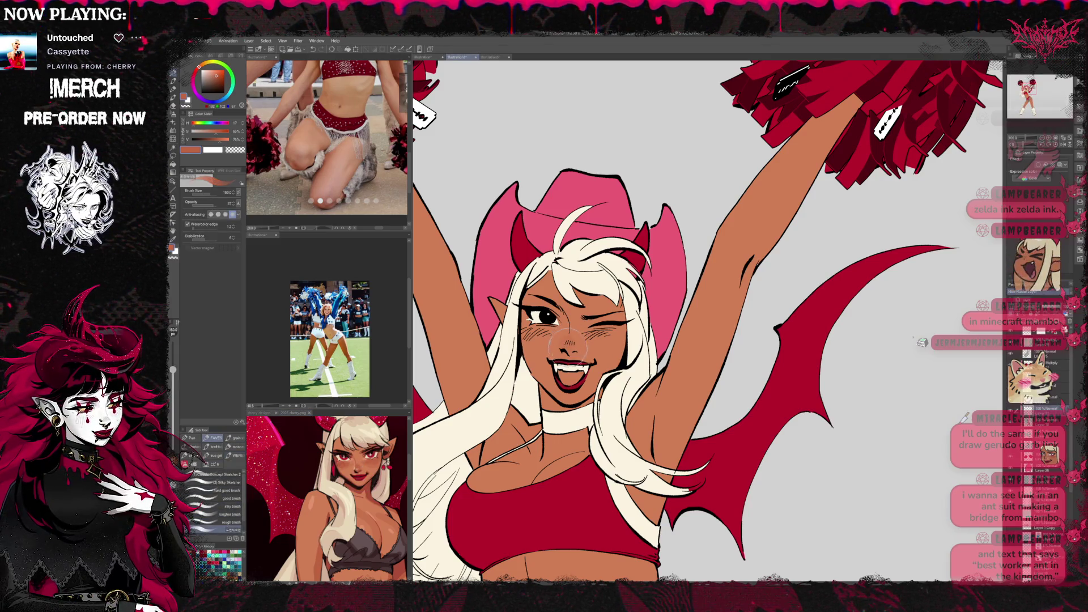
pyautogui.press('[')
pyautogui.press('[')
pyautogui.press('[')
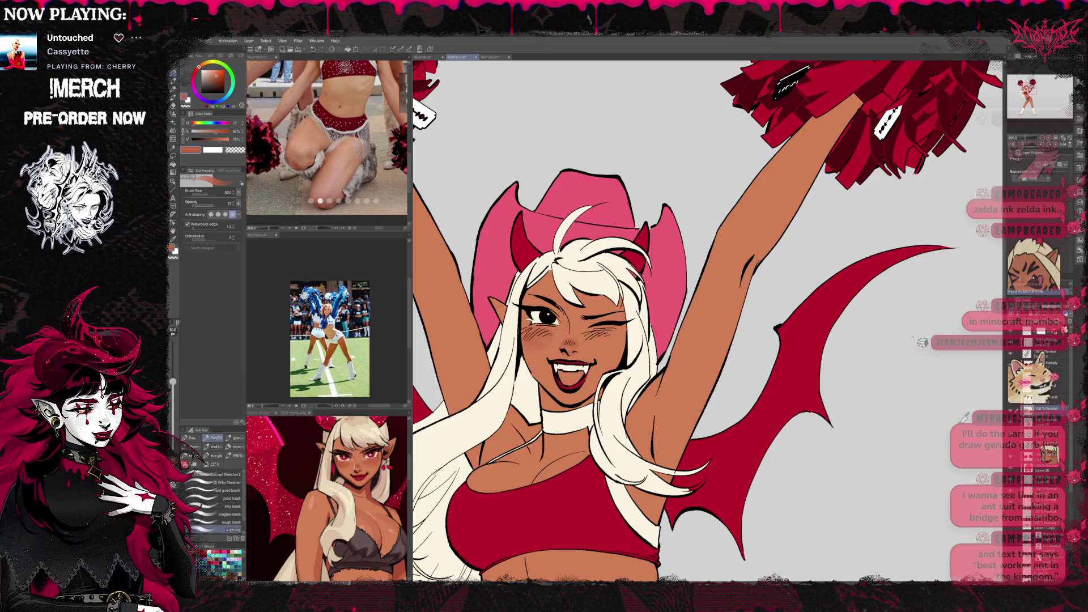
# Paint blush on both cheeks within a skin selection, then choose a muted red for the blush.
pyautogui.click(543, 340)
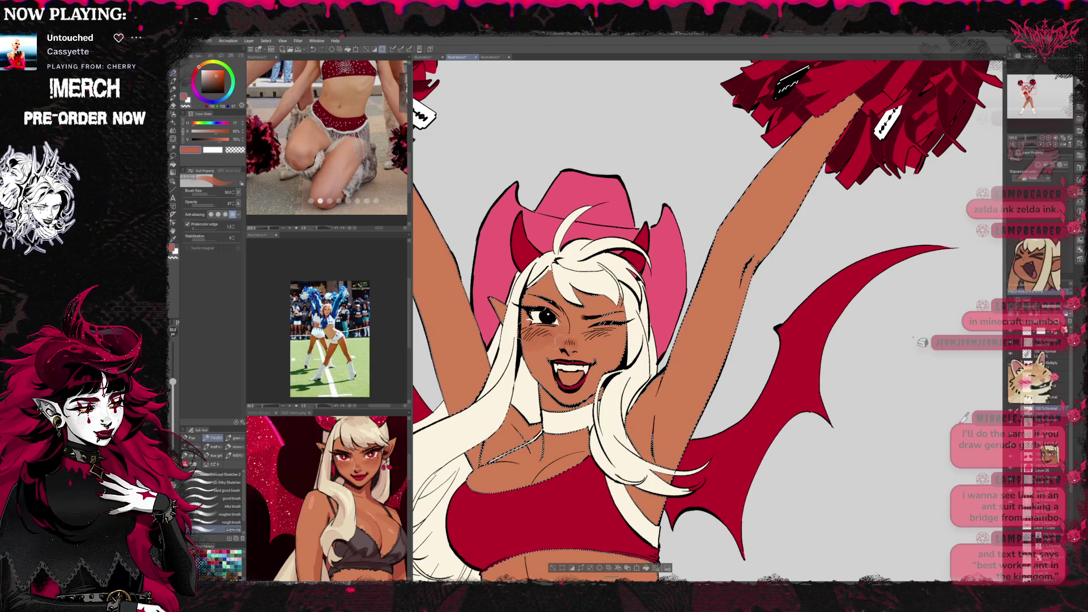
pyautogui.moveTo(598, 342); pyautogui.dragTo(618, 344)
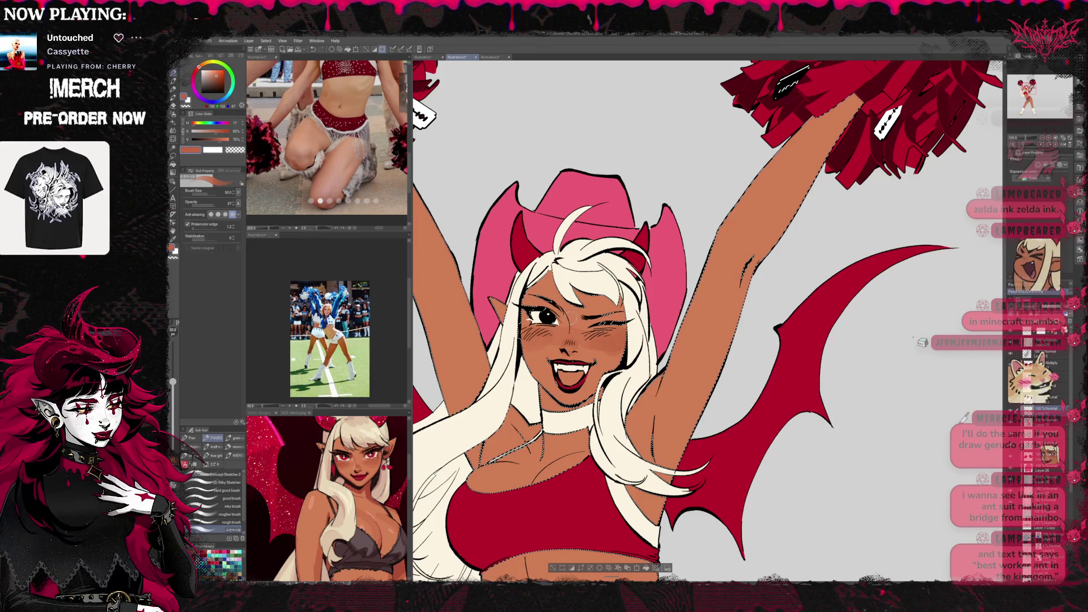
pyautogui.moveTo(541, 337); pyautogui.dragTo(533, 346)
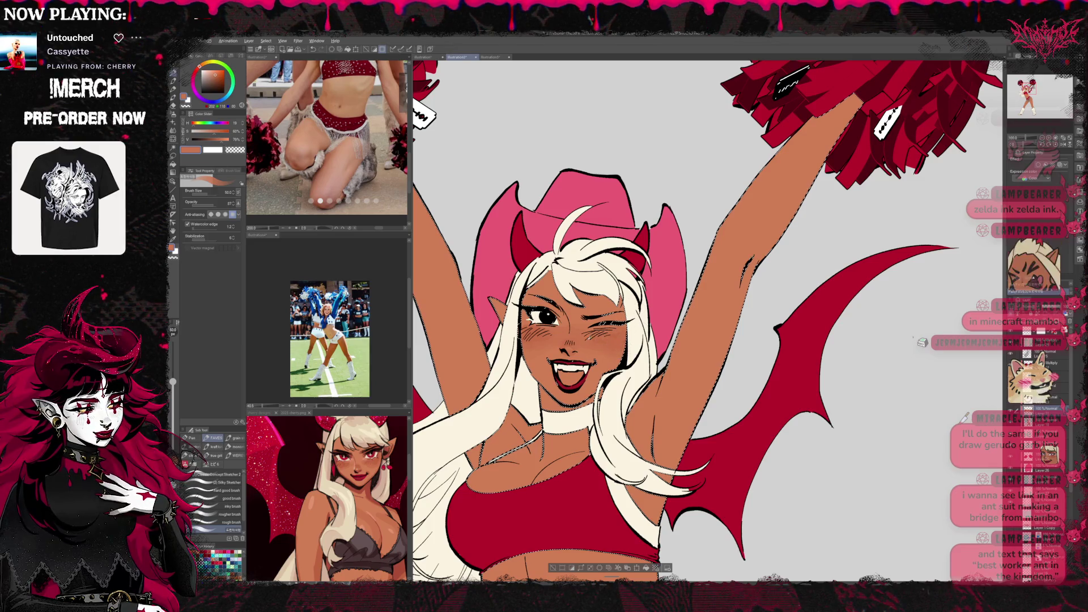
pyautogui.hotkey('ctrl', 'd')
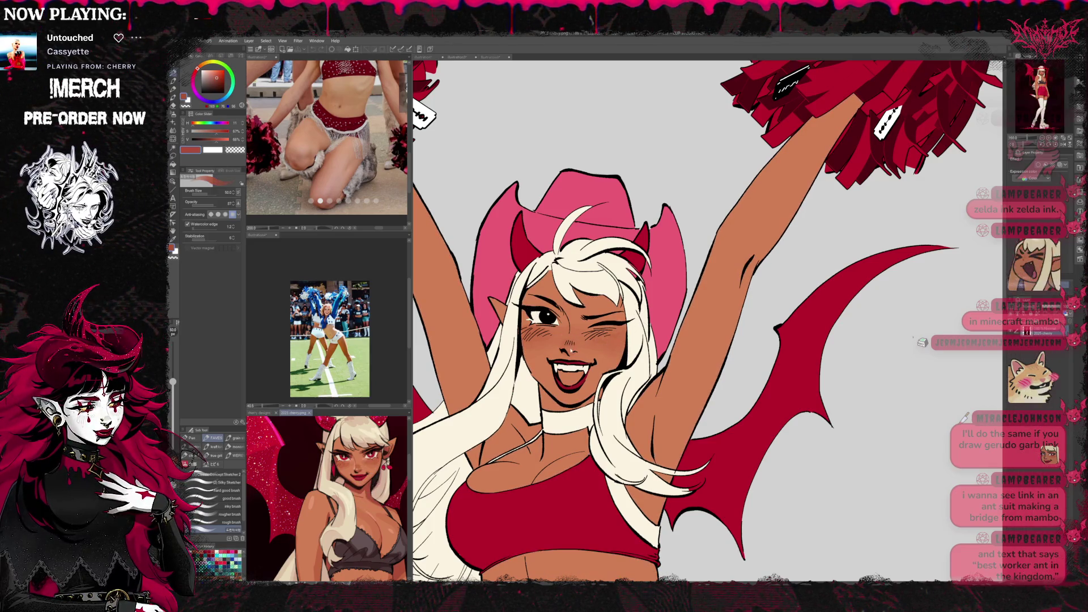
pyautogui.hotkey('ctrl', 'shift', 'd')
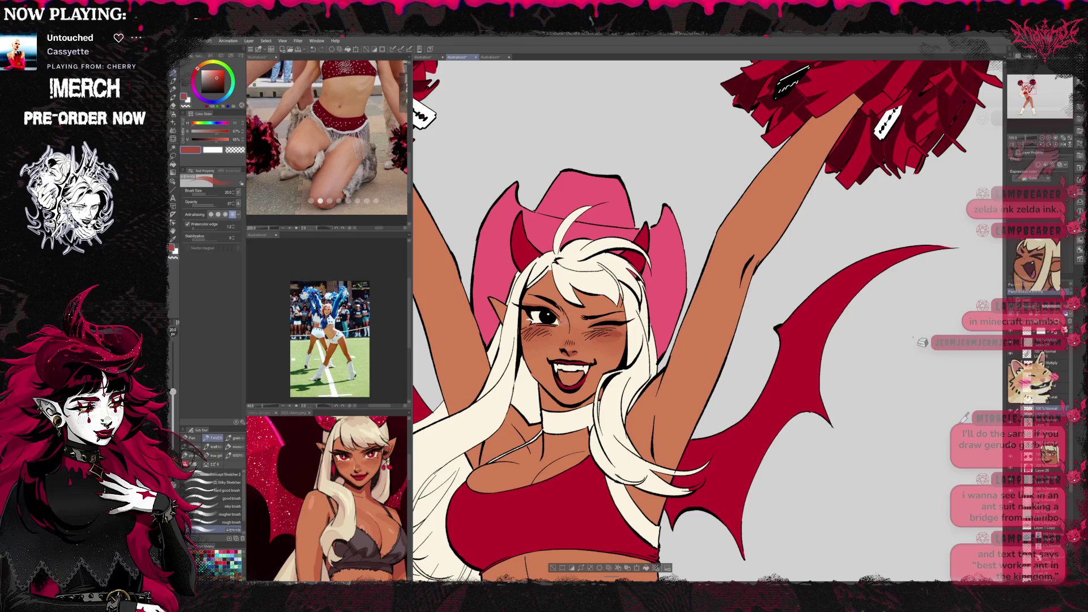
pyautogui.keyDown('alt'); pyautogui.click(556, 498); pyautogui.keyUp('alt')
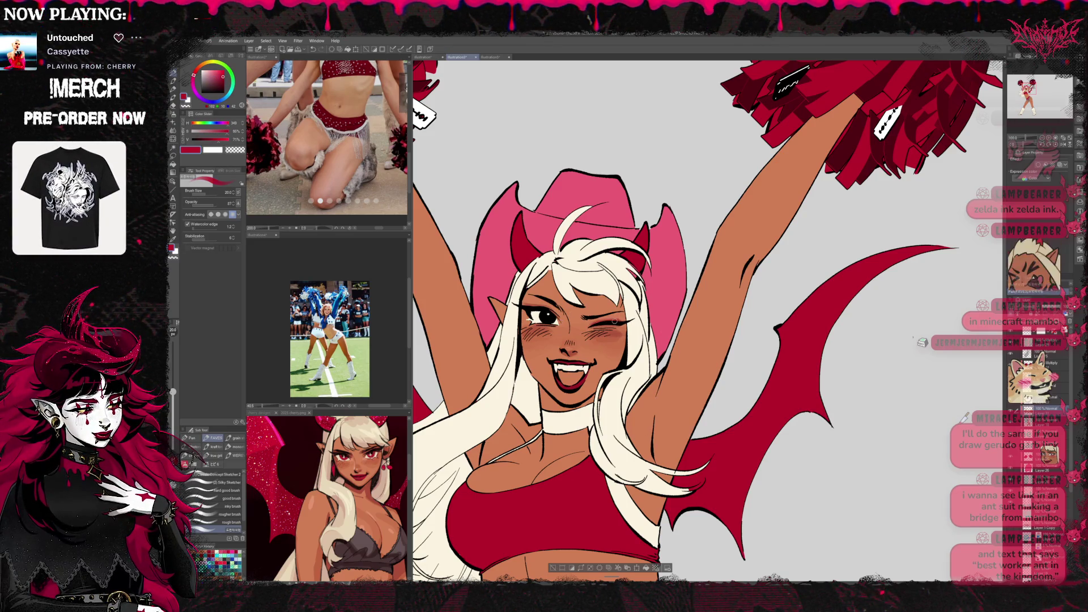
pyautogui.click(215, 558)
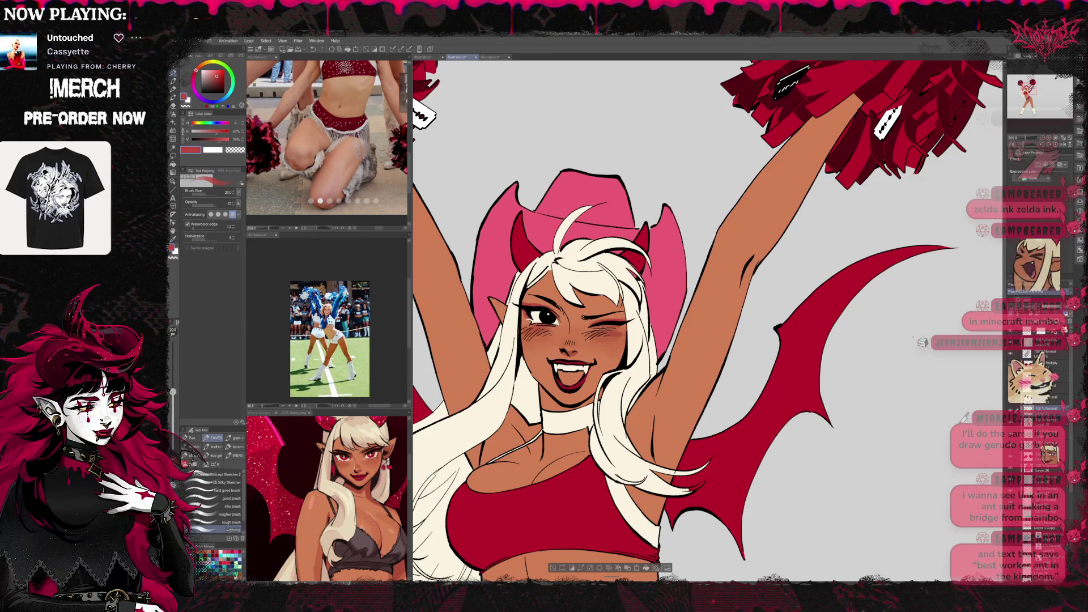
pyautogui.moveTo(708, 320); pyautogui.dragTo(689, 314)
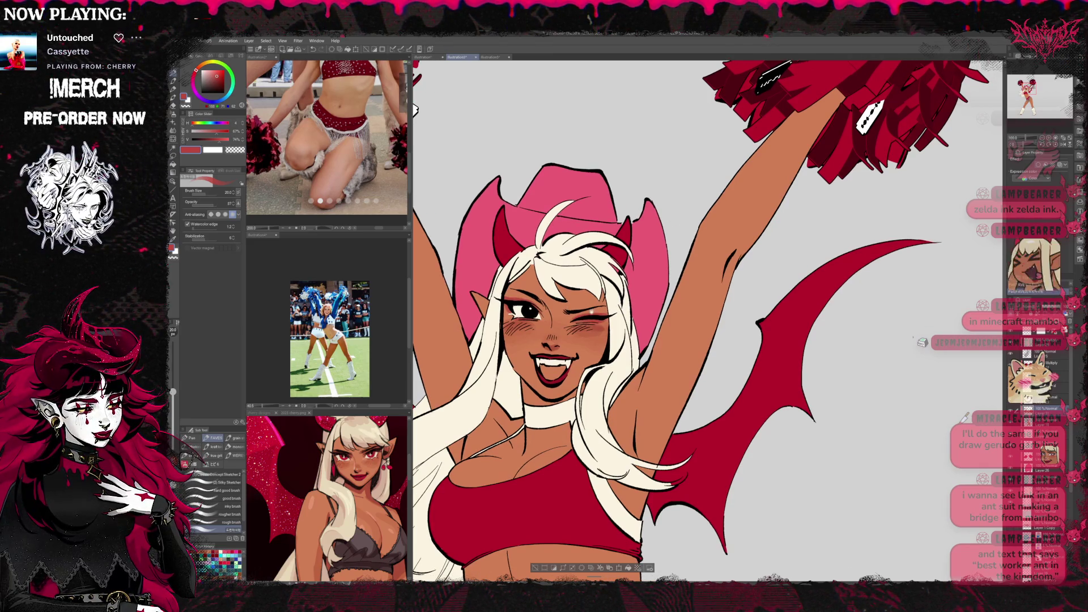
# Mirror the view to check the face, and pick a lighter orange skin colour with the rough brush.
pyautogui.keyDown('alt'); pyautogui.click(553, 337); pyautogui.keyUp('alt')
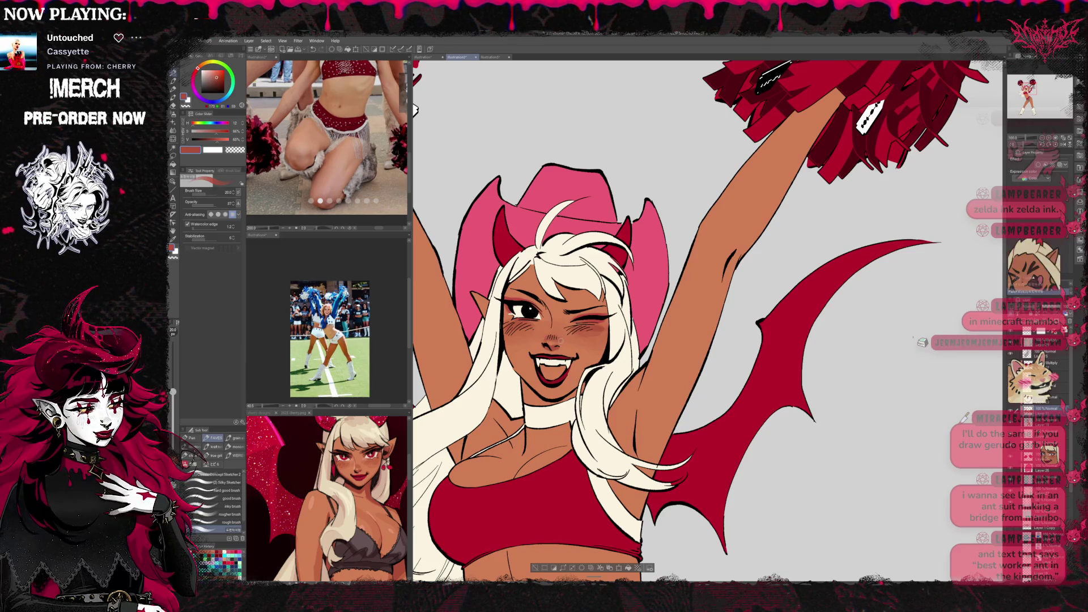
pyautogui.press('h')
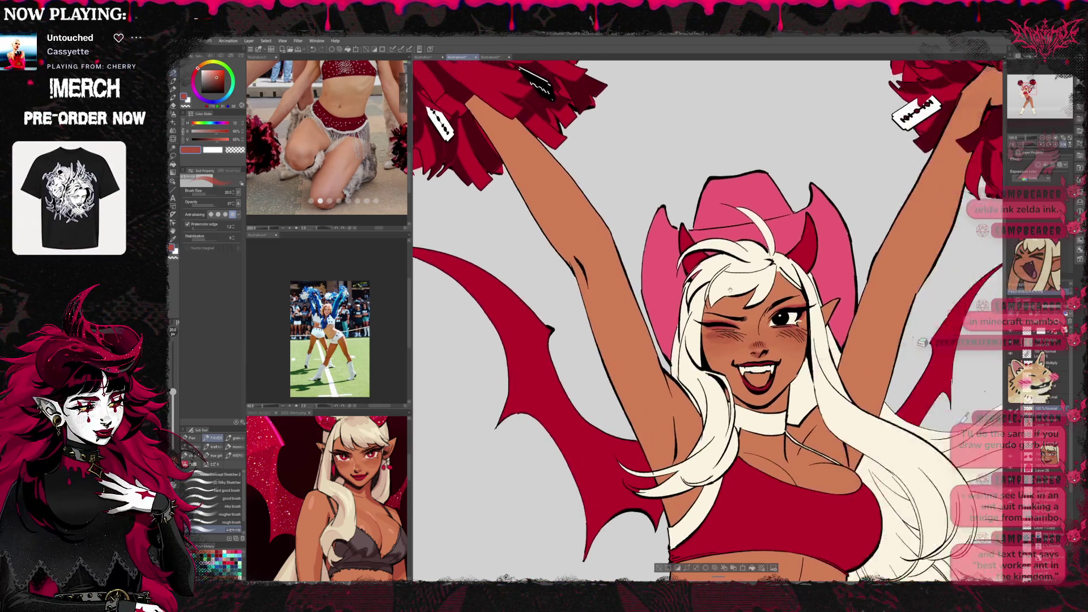
pyautogui.moveTo(764, 285); pyautogui.dragTo(642, 290)
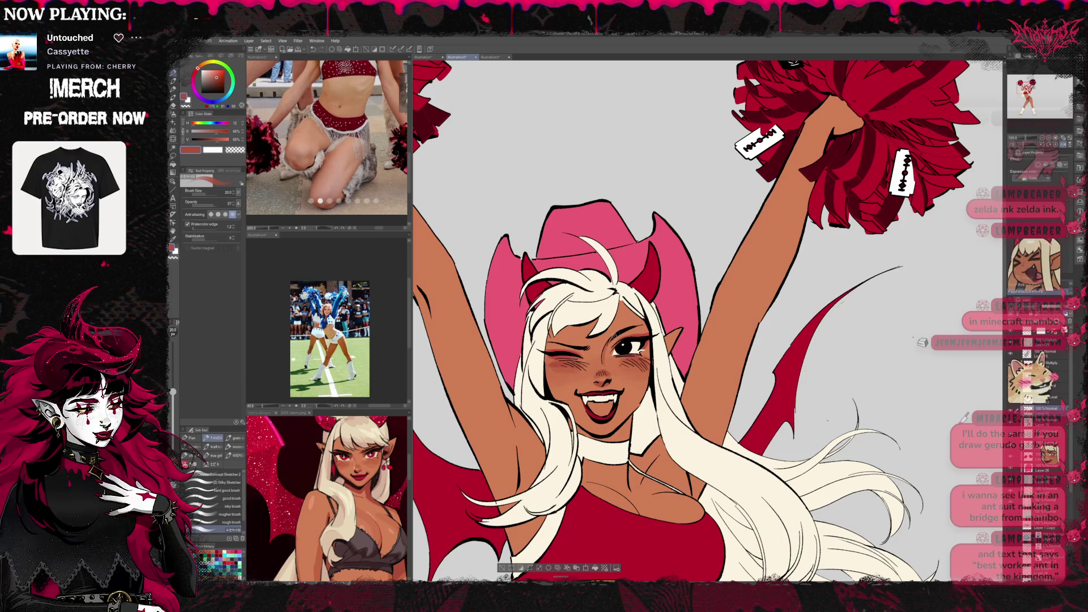
pyautogui.scroll(-1, 666, 300)
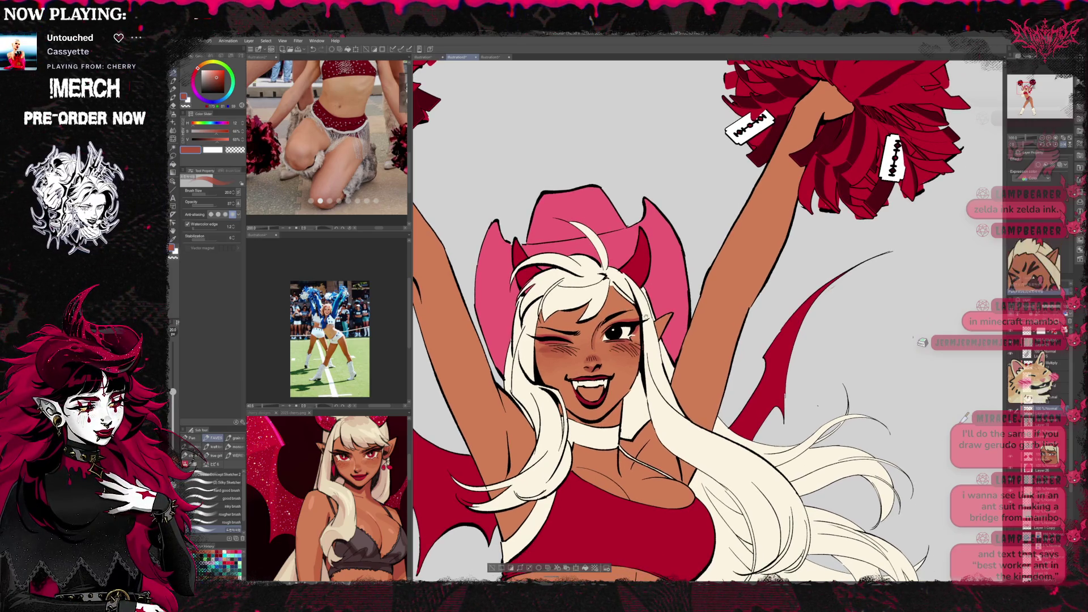
pyautogui.scroll(-1, 665, 299)
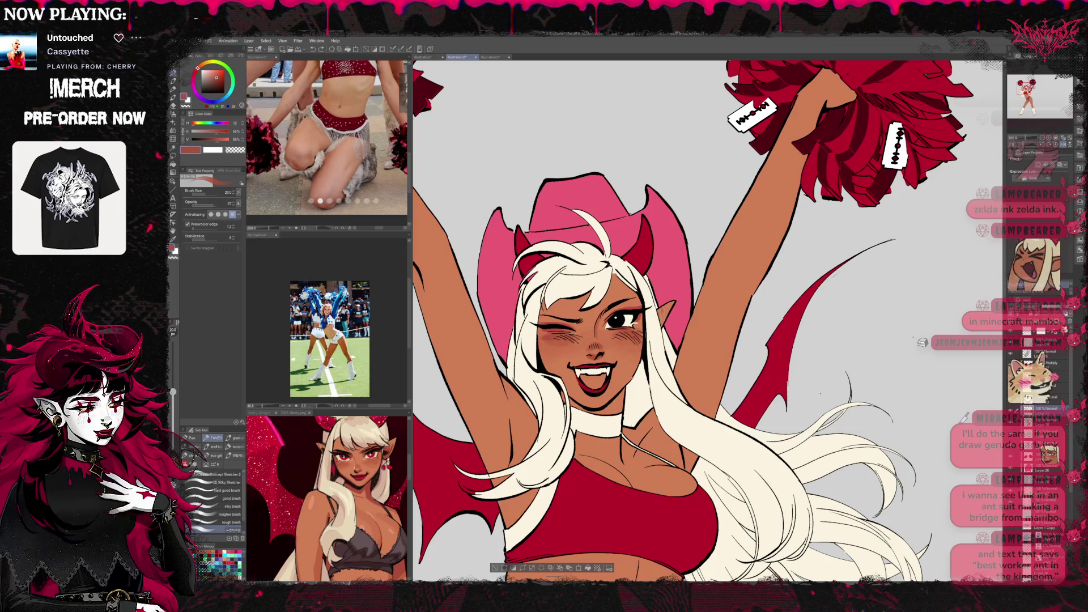
pyautogui.click(230, 514)
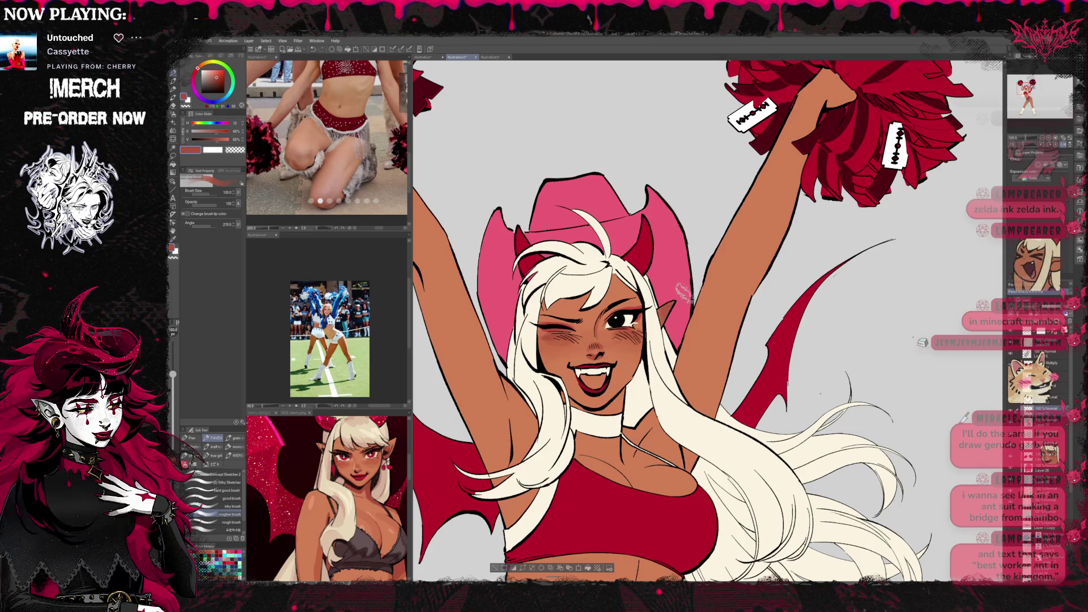
pyautogui.keyDown('alt'); pyautogui.click(630, 354); pyautogui.keyUp('alt')
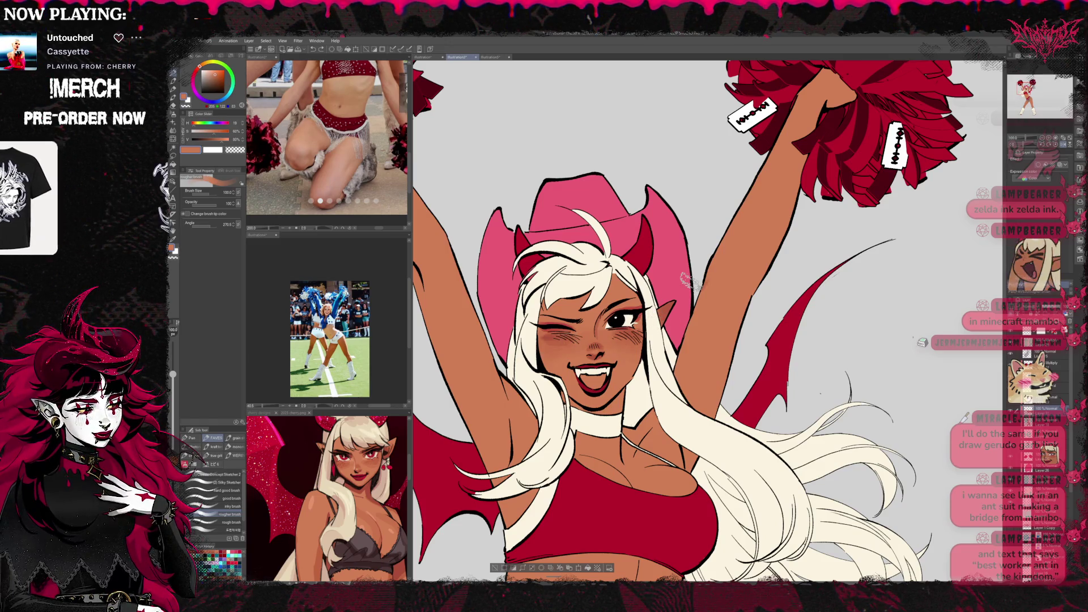
# Select the Finger Blend sub tool and shrink it to size 25.
pyautogui.click(173, 130)
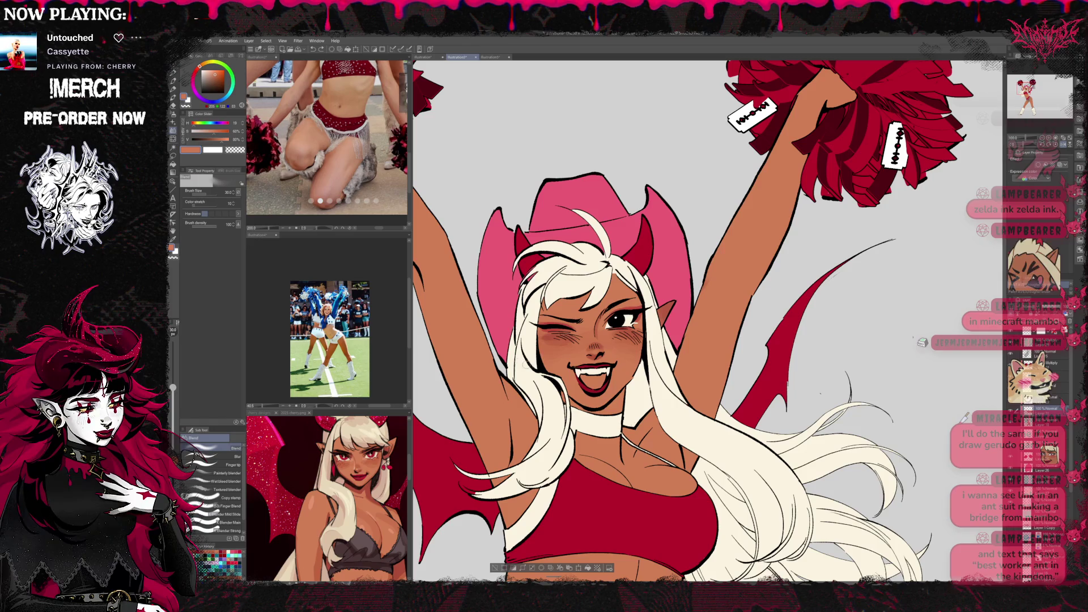
pyautogui.click(230, 523)
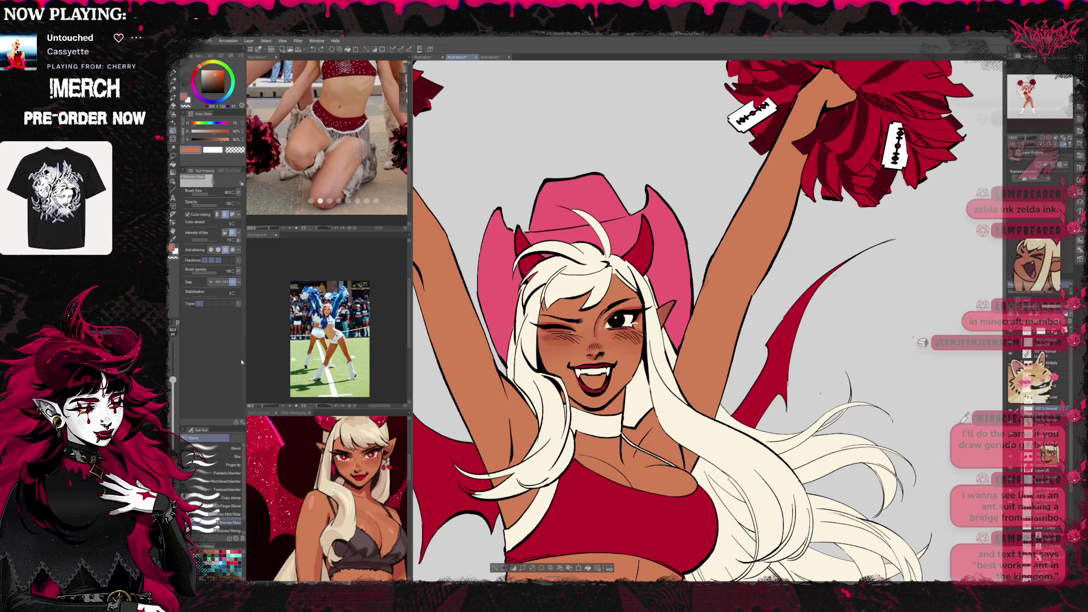
pyautogui.click(232, 448)
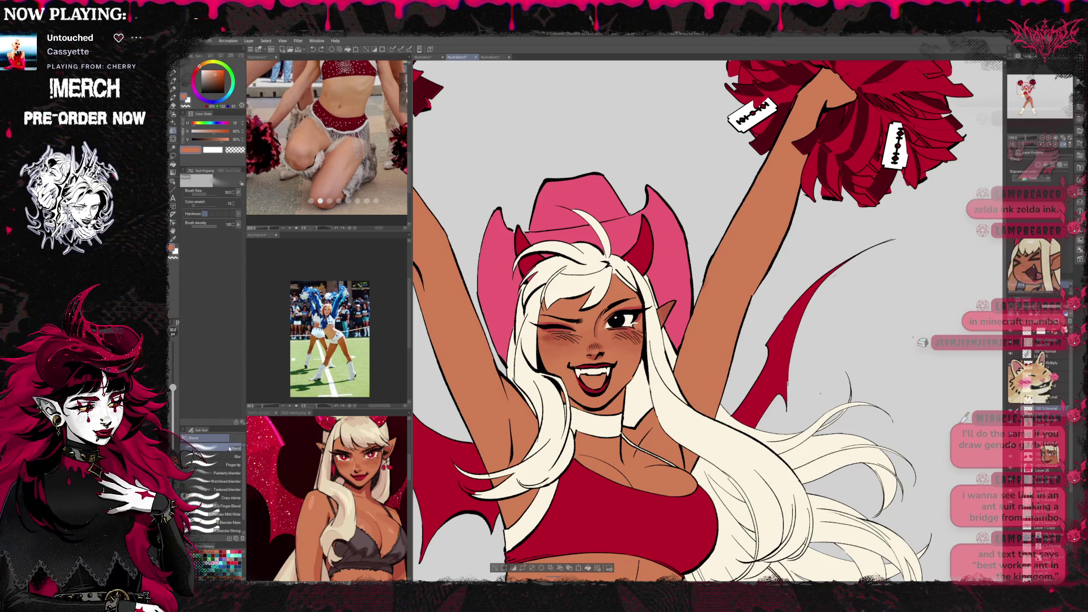
pyautogui.scroll(-1, 243, 491)
pyautogui.click(229, 493)
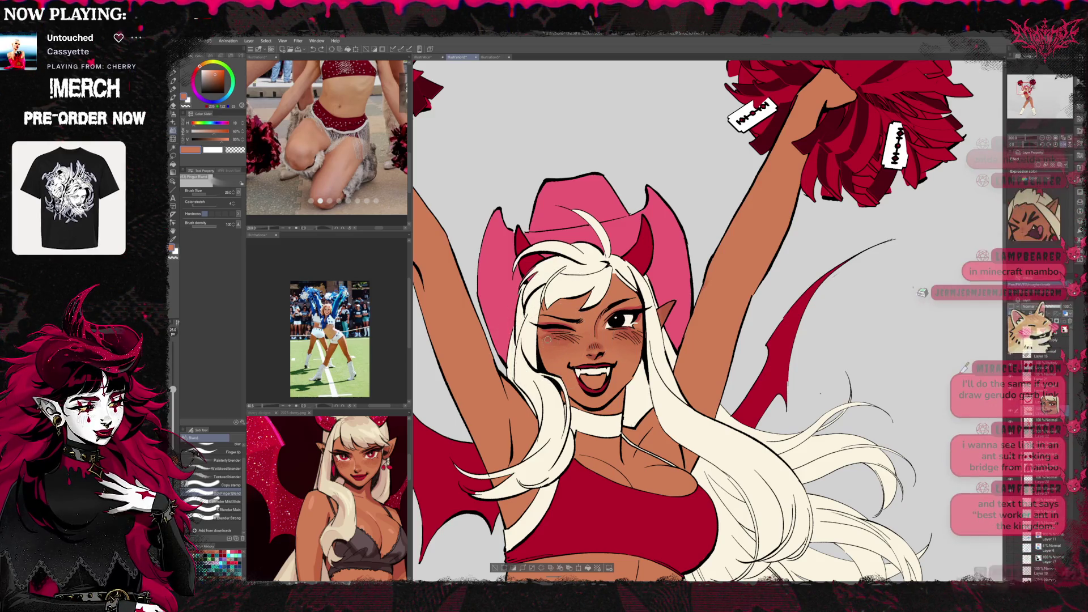
pyautogui.press('[')
pyautogui.press('[')
pyautogui.press('[')
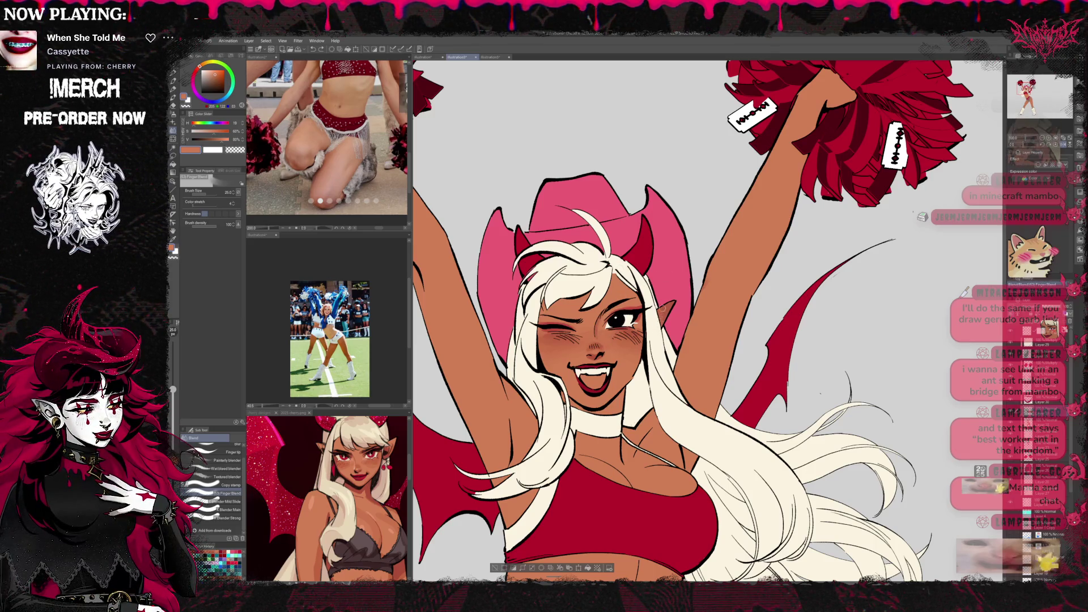
pyautogui.moveTo(712, 277); pyautogui.dragTo(737, 290)
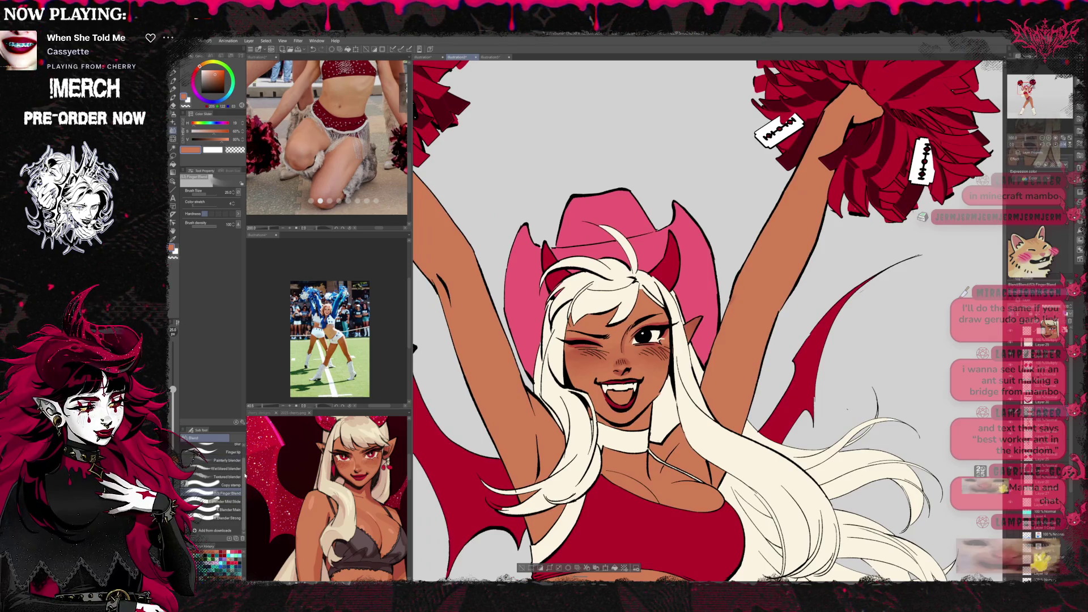
# Select the good brush from the Pen group at size 25 with a darker skin tone.
pyautogui.press('b')
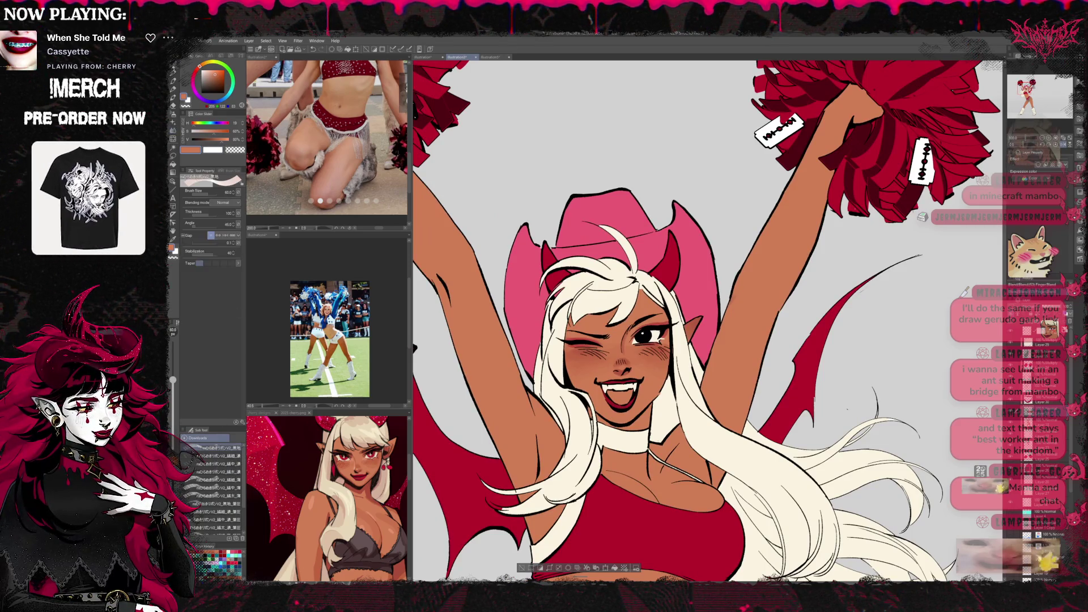
pyautogui.click(175, 79)
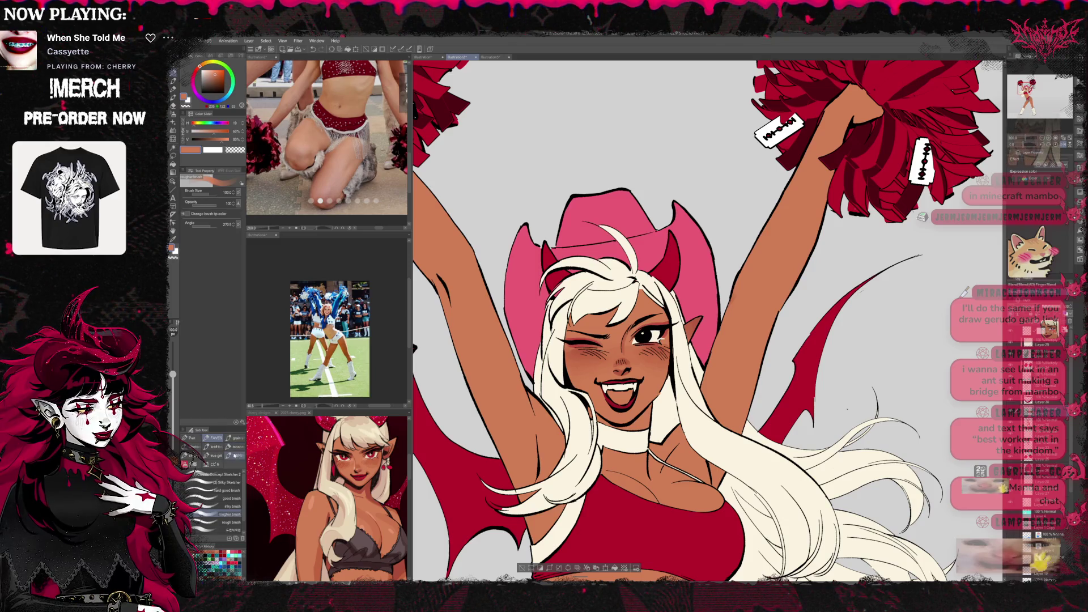
pyautogui.click(244, 498)
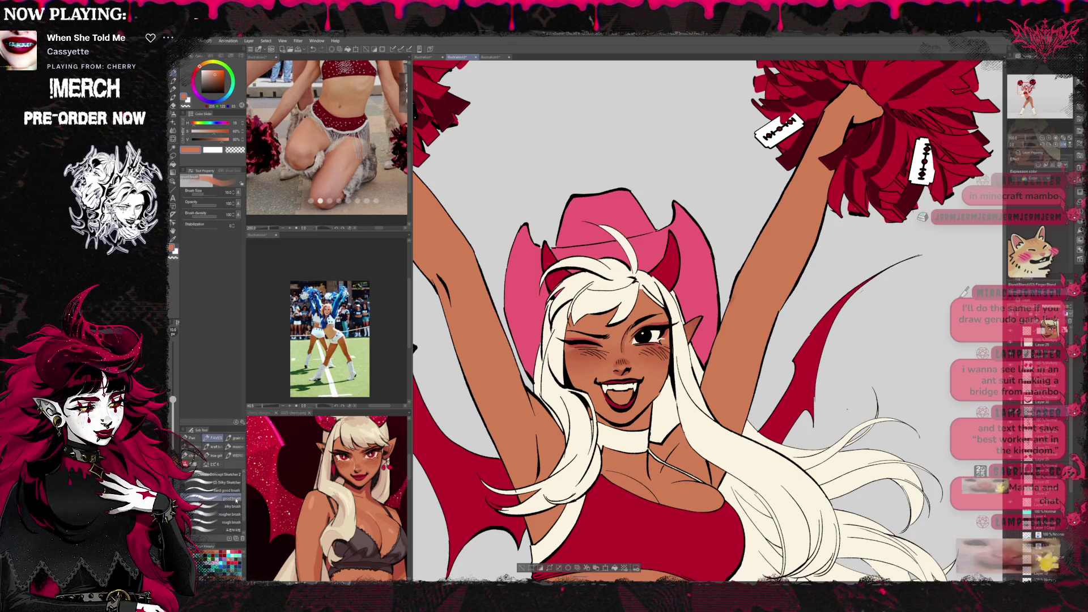
pyautogui.scroll(-2, 243, 512)
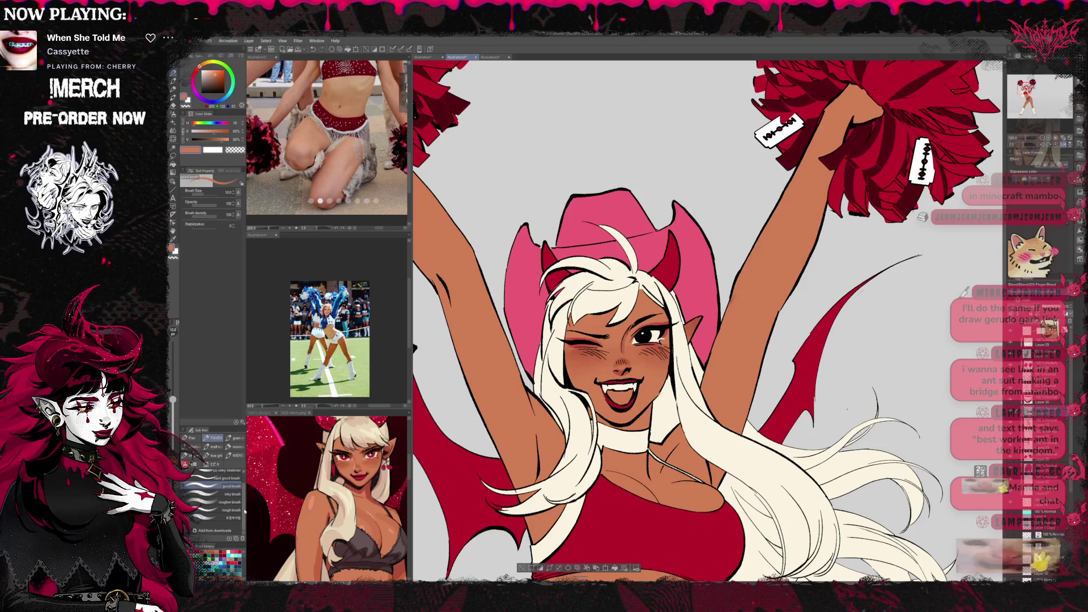
pyautogui.press(']')
pyautogui.press(']')
pyautogui.press(']')
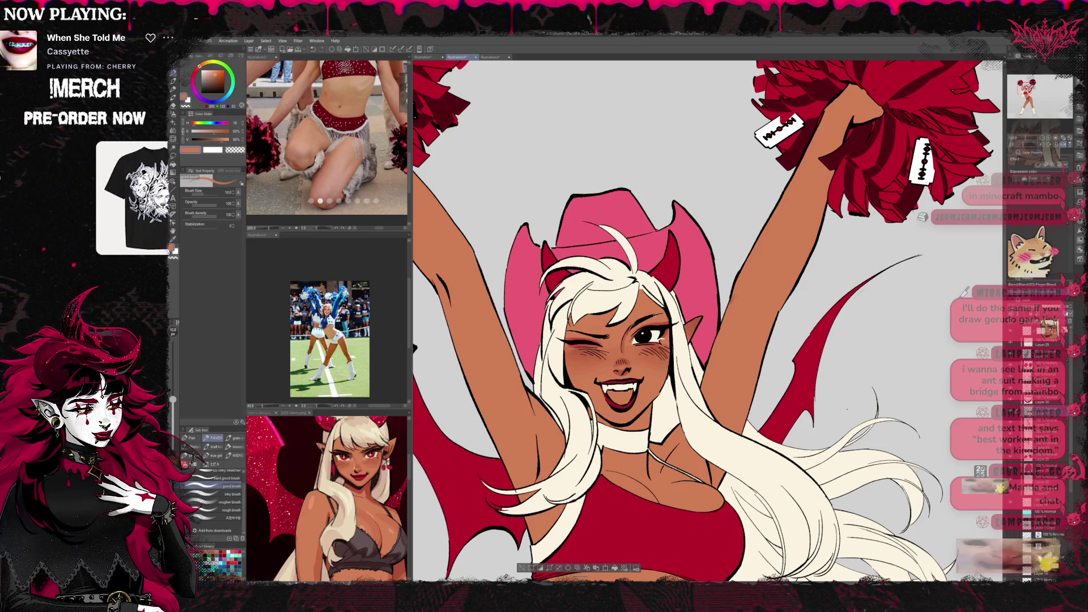
pyautogui.keyDown('alt'); pyautogui.click(583, 351); pyautogui.keyUp('alt')
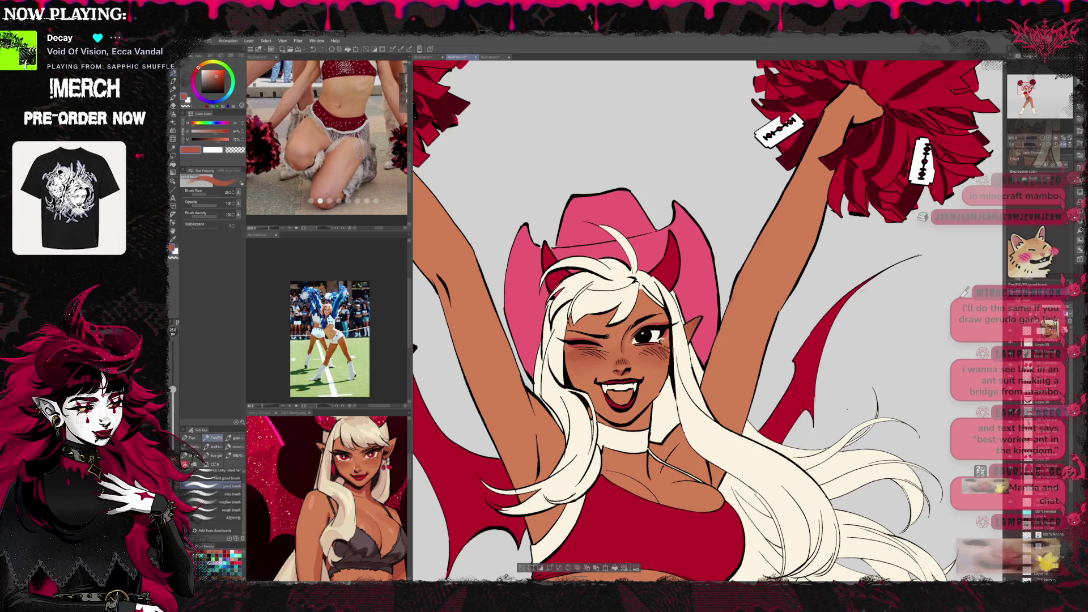
# Zoom out to show the whole cheerleader and raise the brush size to 70.
pyautogui.scroll(-2, 747, 316)
pyautogui.scroll(-2, 746, 316)
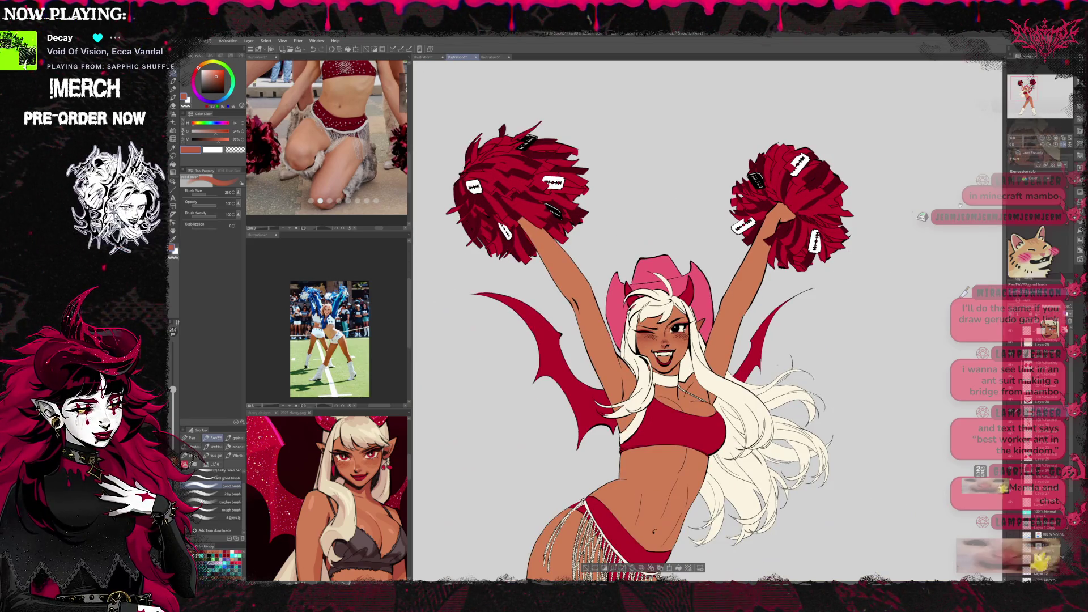
pyautogui.scroll(-2, 746, 316)
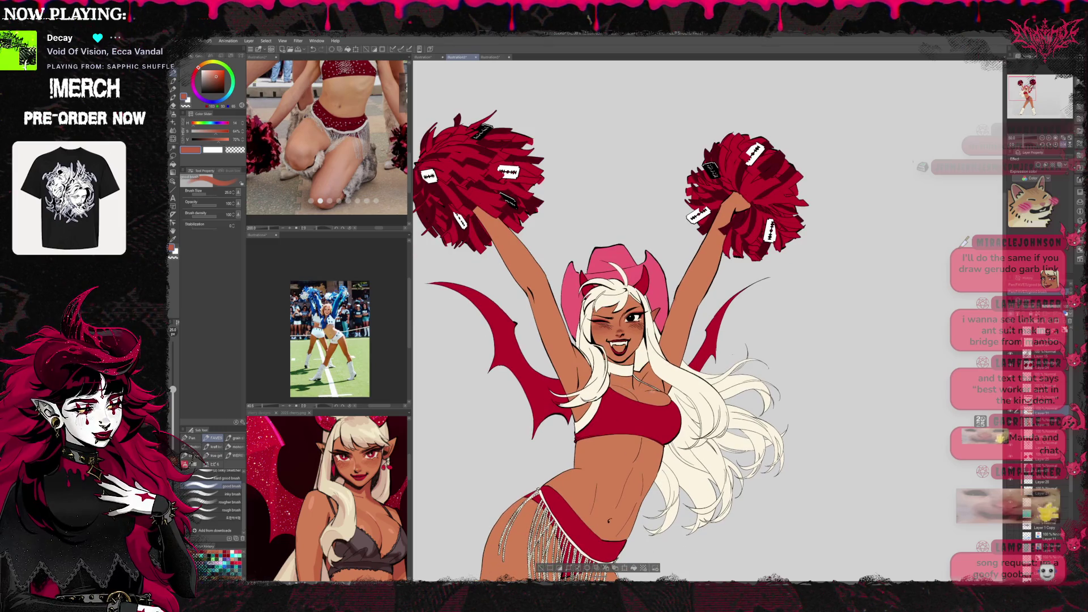
pyautogui.press(']')
pyautogui.press(']')
pyautogui.press(']')
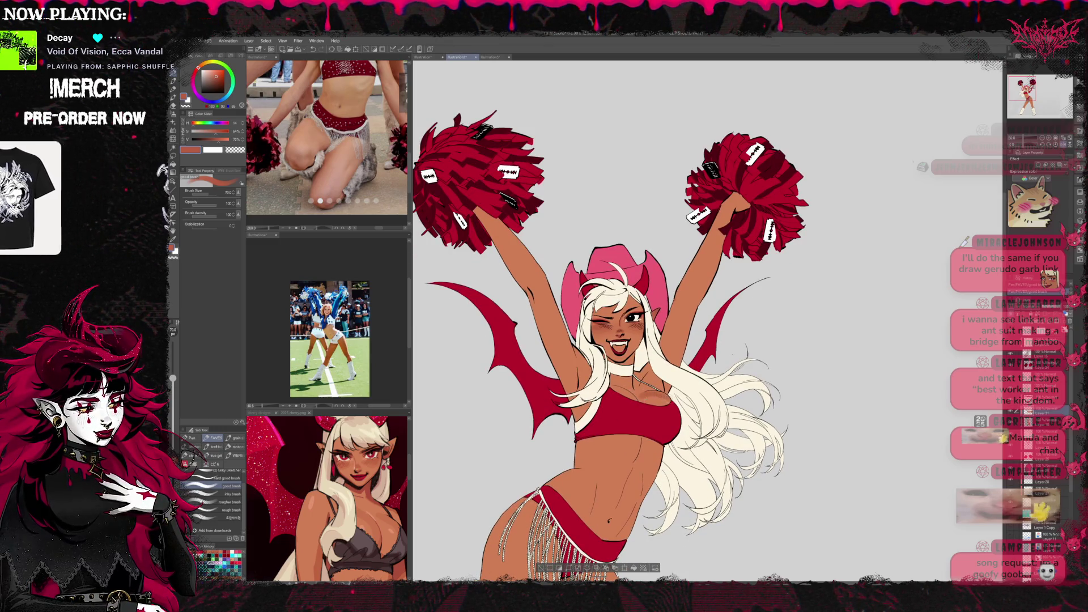
# Pick progressively darker skin and brown shading colours, then a brick red shade.
pyautogui.keyDown('alt'); pyautogui.click(642, 400); pyautogui.keyUp('alt')
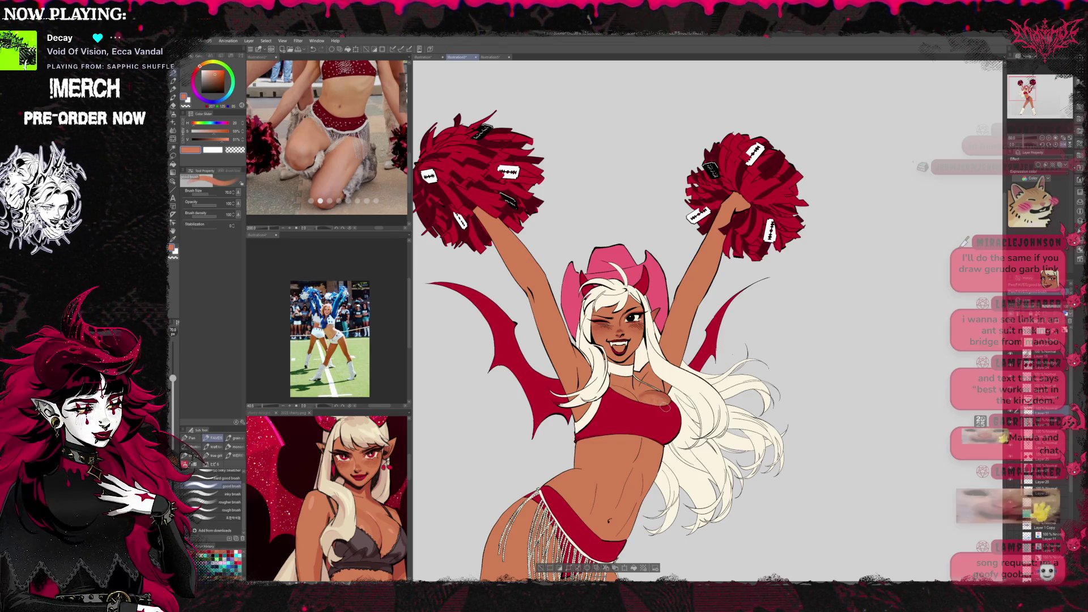
pyautogui.keyDown('alt'); pyautogui.click(667, 400); pyautogui.keyUp('alt')
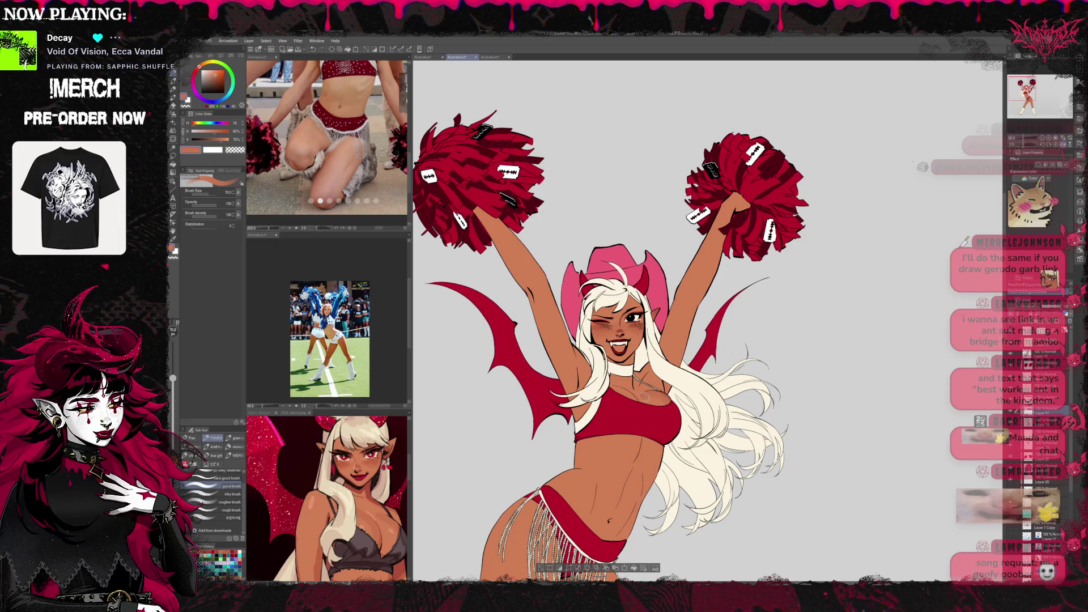
pyautogui.keyDown('alt'); pyautogui.click(651, 408); pyautogui.keyUp('alt')
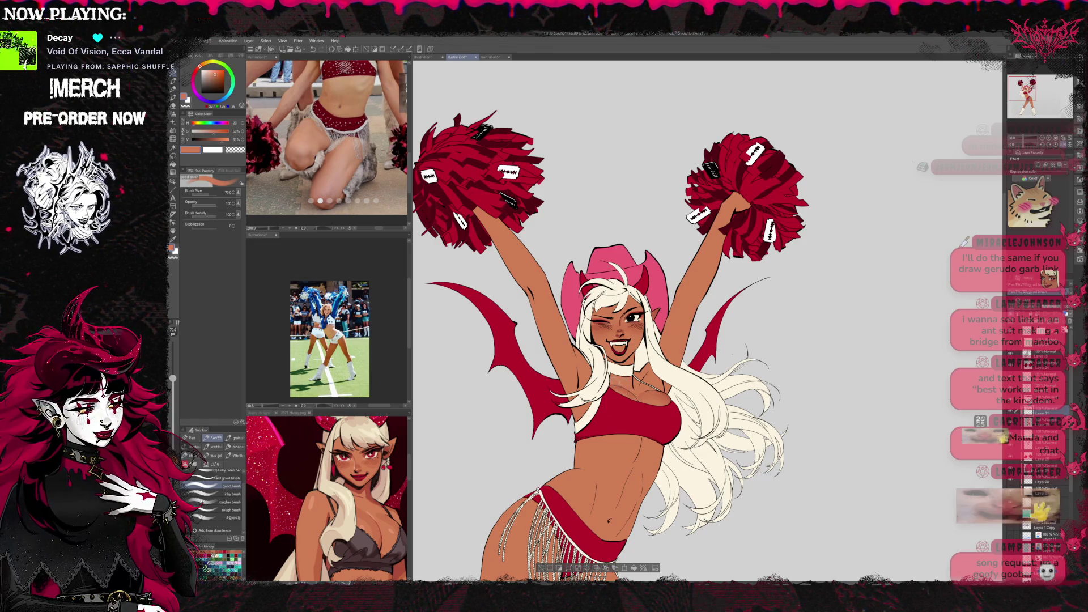
pyautogui.moveTo(693, 380)
pyautogui.mouseDown()
pyautogui.moveTo(668, 362)
pyautogui.moveTo(700, 343)
pyautogui.mouseUp()
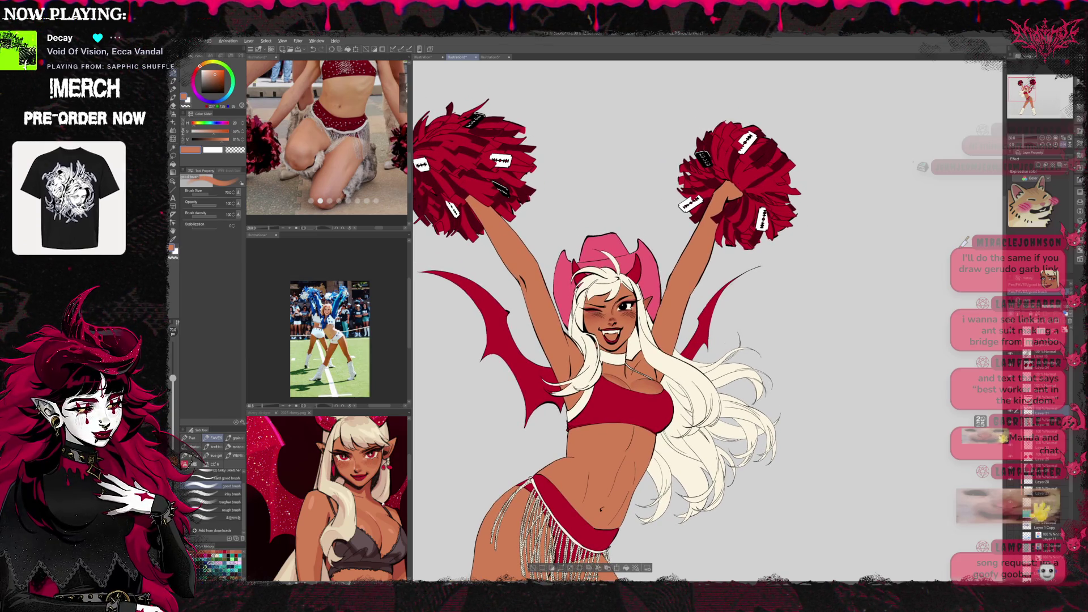
pyautogui.keyDown('alt'); pyautogui.click(612, 363); pyautogui.keyUp('alt')
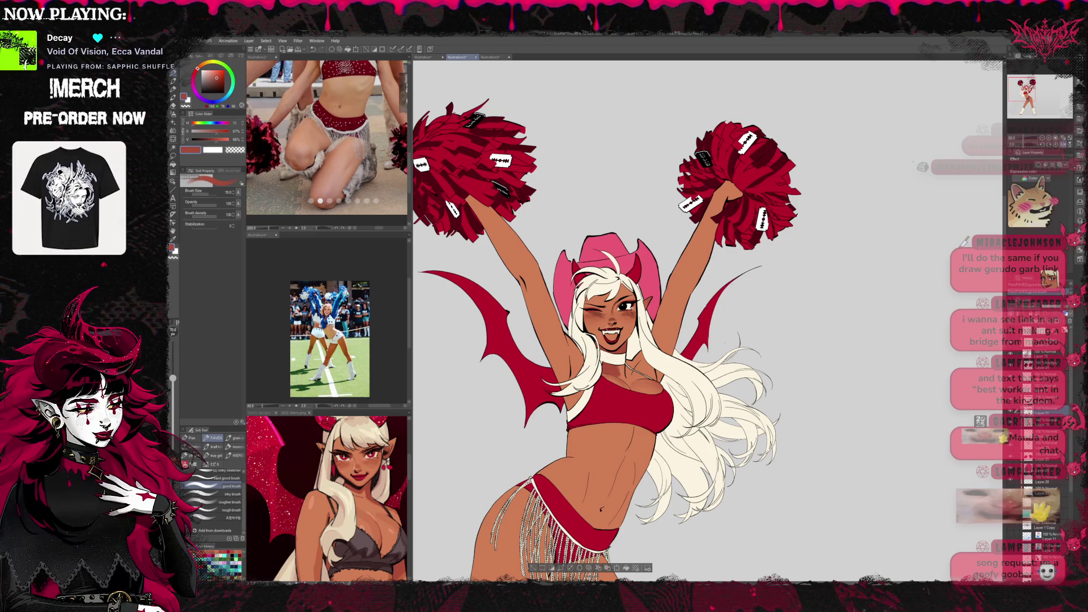
pyautogui.keyDown('alt'); pyautogui.click(615, 368); pyautogui.keyUp('alt')
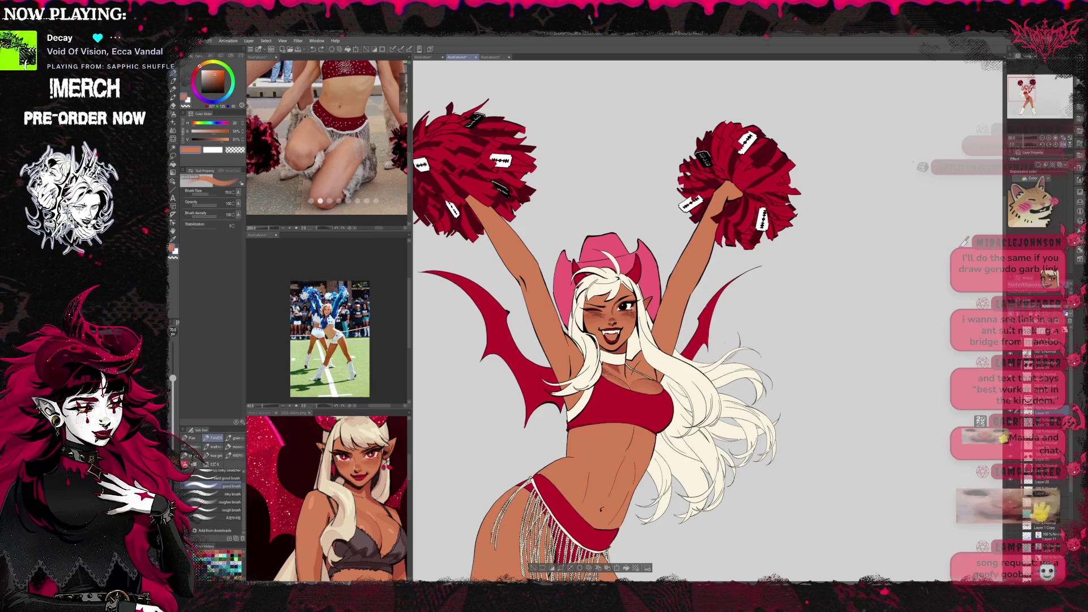
pyautogui.keyDown('alt'); pyautogui.click(629, 320); pyautogui.keyUp('alt')
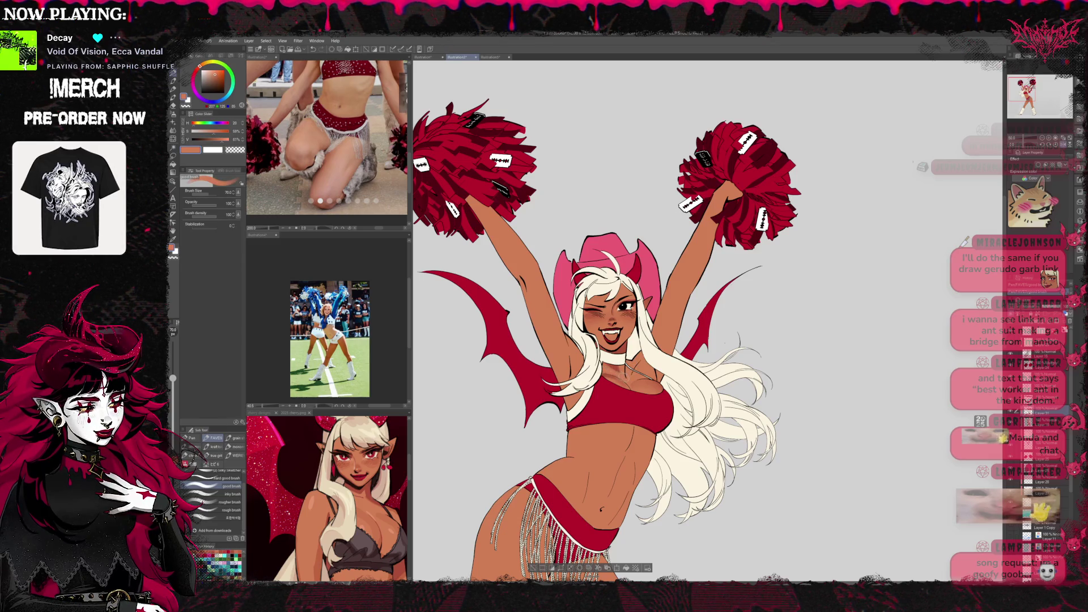
pyautogui.keyDown('alt'); pyautogui.click(629, 320); pyautogui.keyUp('alt')
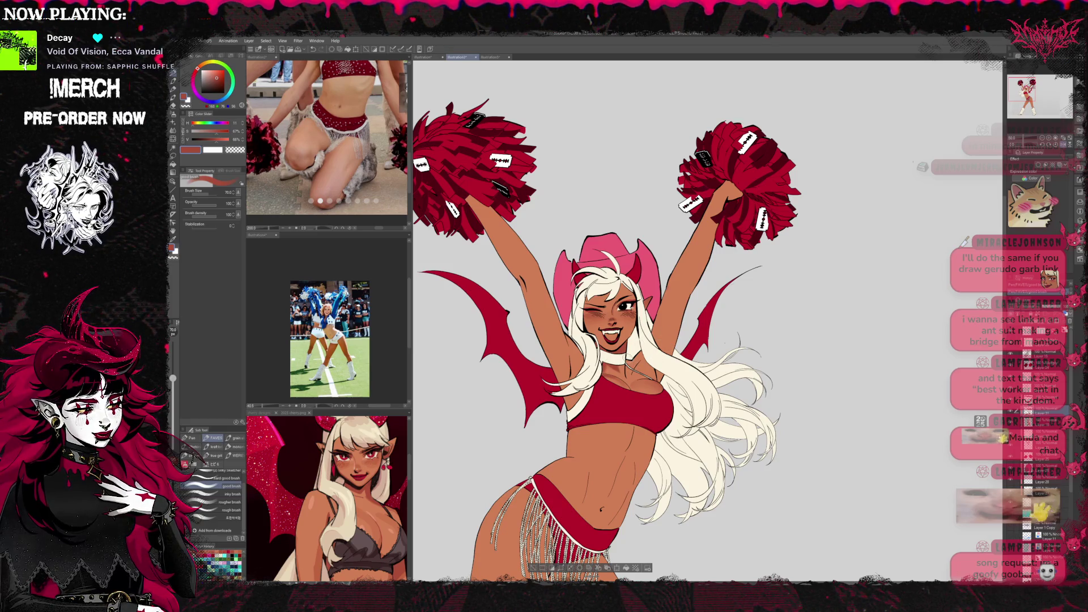
# Alternate between orange skin tone and brick red, settling on a darker reddish shading colour.
pyautogui.keyDown('alt'); pyautogui.click(636, 366); pyautogui.keyUp('alt')
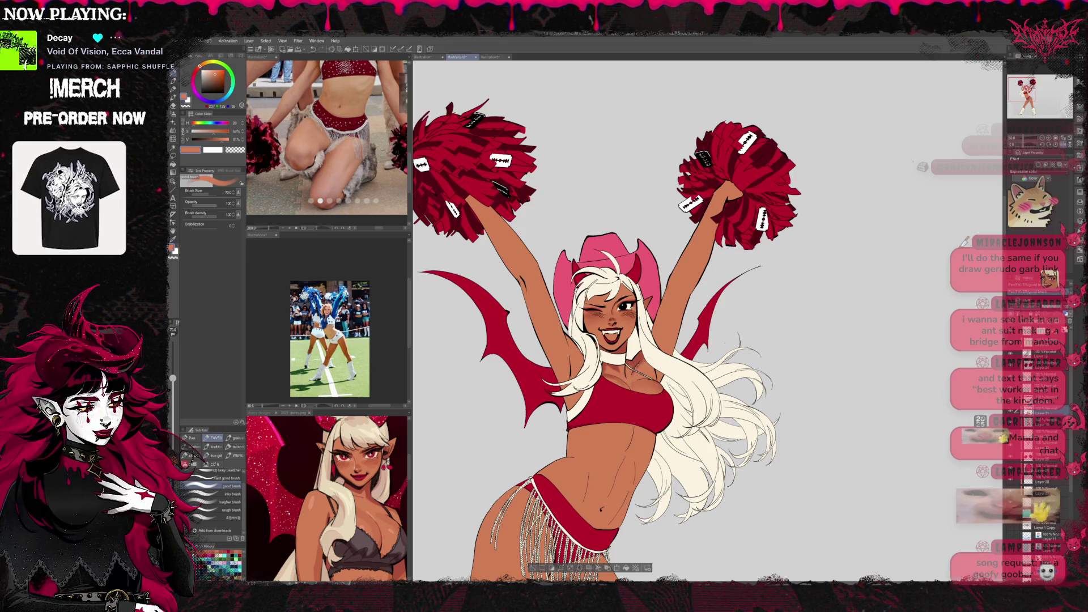
pyautogui.keyDown('alt'); pyautogui.click(638, 357); pyautogui.keyUp('alt')
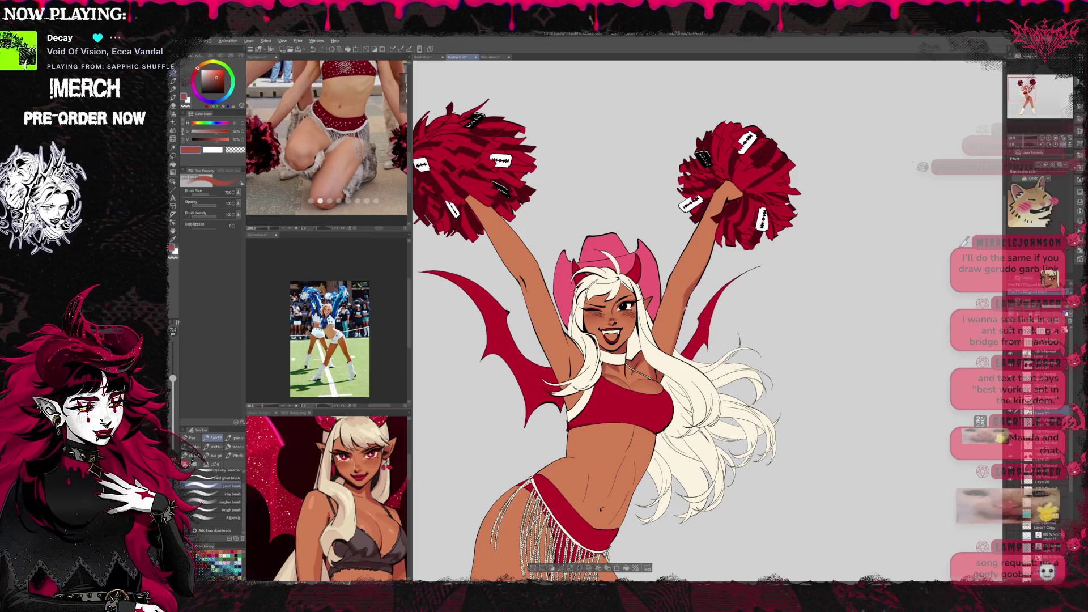
pyautogui.keyDown('alt'); pyautogui.click(679, 317); pyautogui.keyUp('alt')
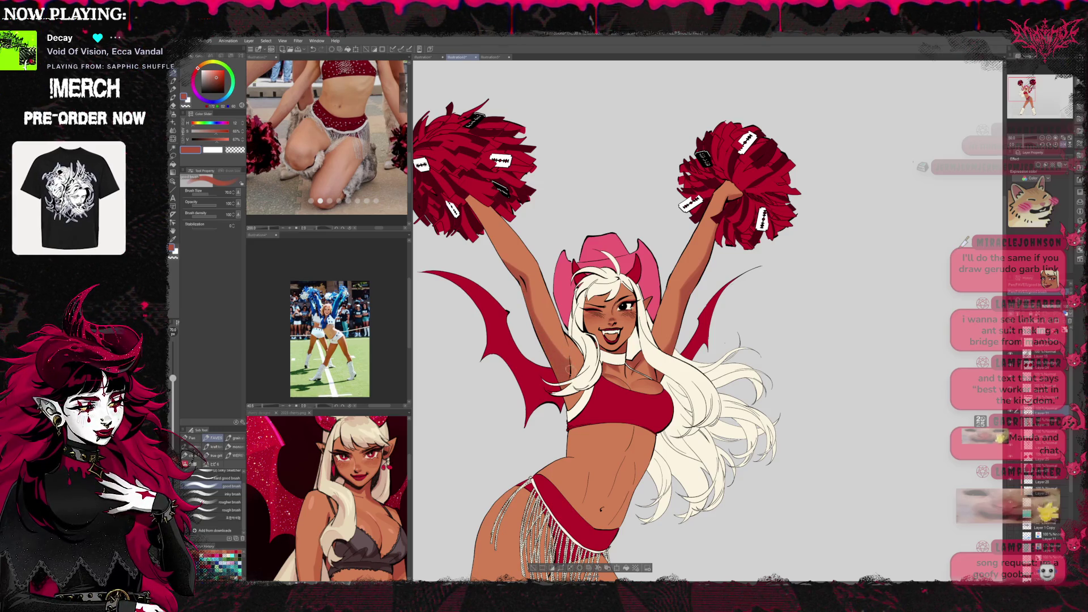
pyautogui.keyDown('alt'); pyautogui.click(566, 354); pyautogui.keyUp('alt')
pyautogui.keyDown('alt'); pyautogui.click(571, 356); pyautogui.keyUp('alt')
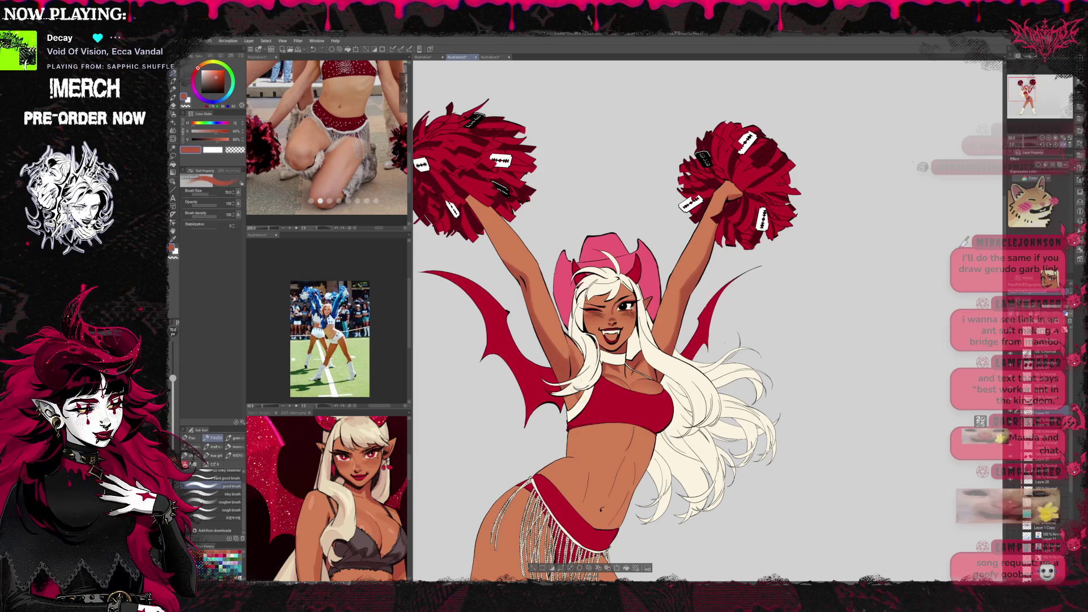
pyautogui.keyDown('alt'); pyautogui.click(570, 356); pyautogui.keyUp('alt')
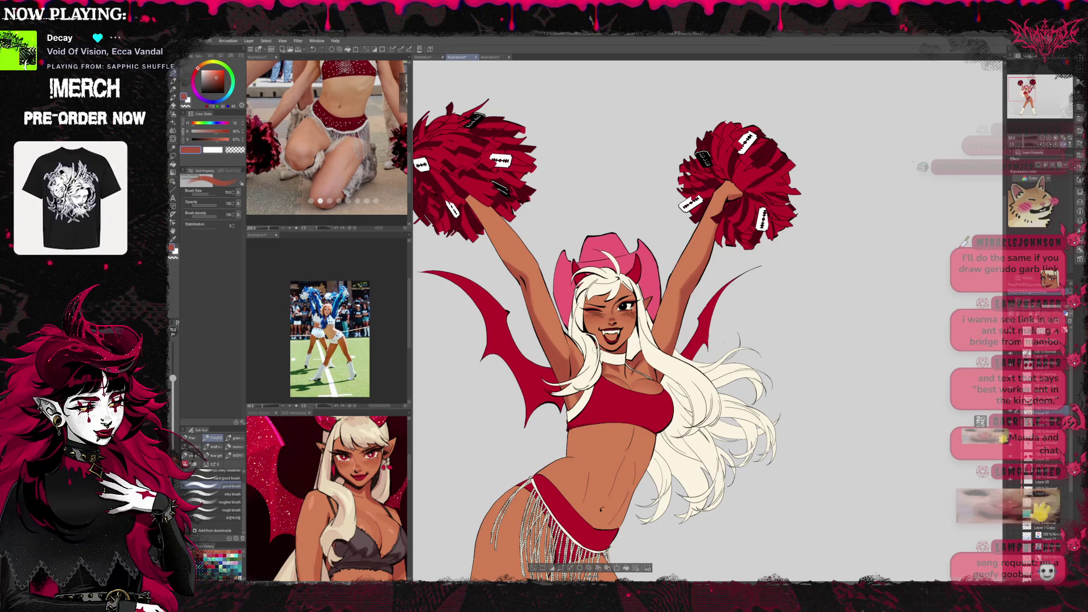
pyautogui.moveTo(650, 406); pyautogui.dragTo(637, 390)
# Paint the stomach shading, sampling lighter and darker brown skin tones to soften it.
pyautogui.moveTo(589, 440); pyautogui.dragTo(611, 430)
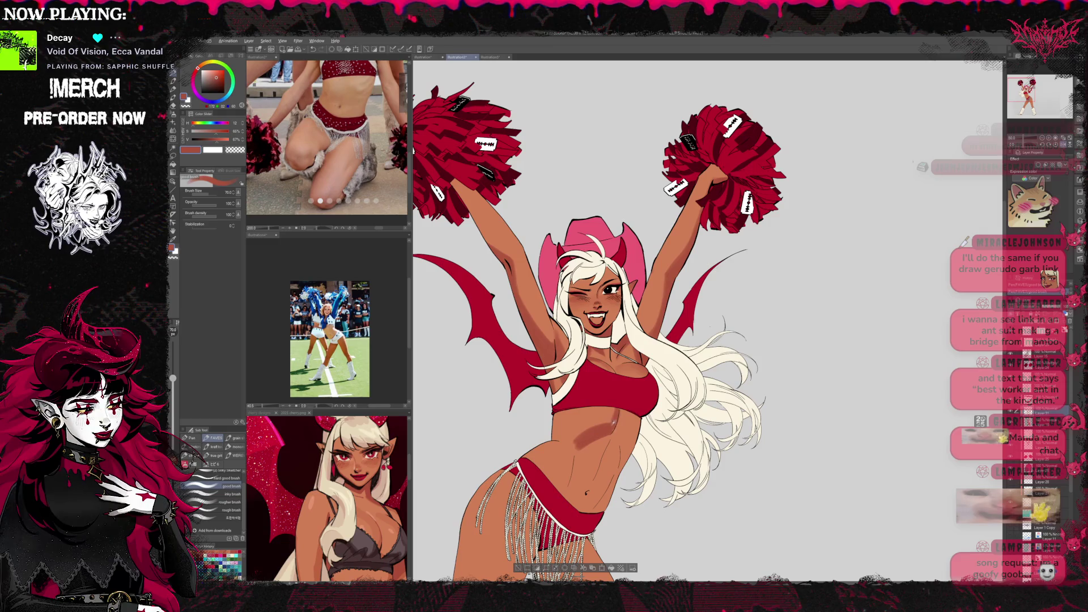
pyautogui.keyDown('alt'); pyautogui.click(608, 416); pyautogui.keyUp('alt')
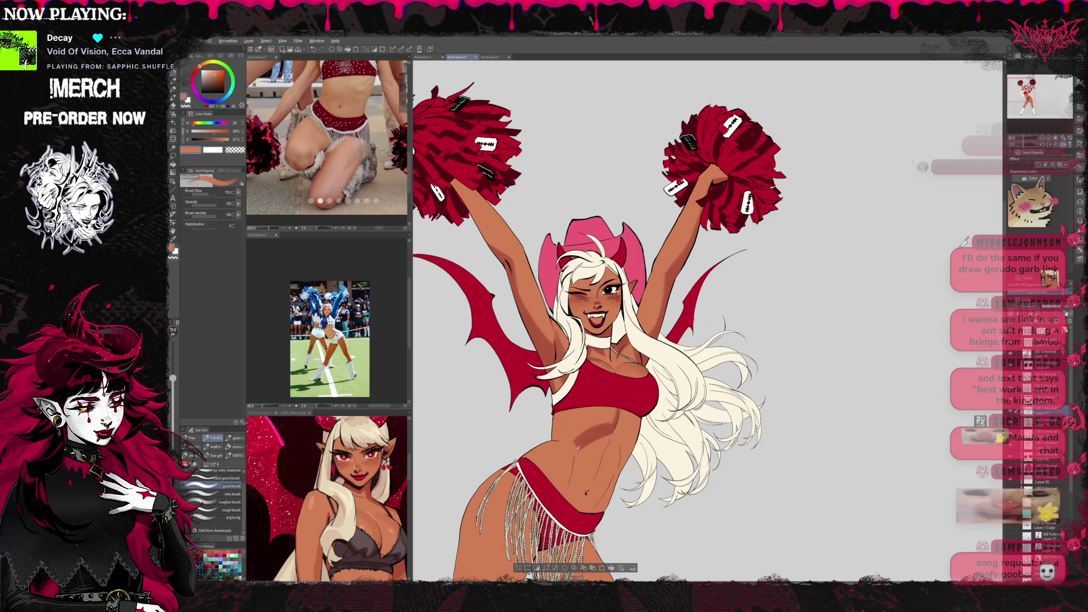
pyautogui.keyDown('alt'); pyautogui.click(578, 447); pyautogui.keyUp('alt')
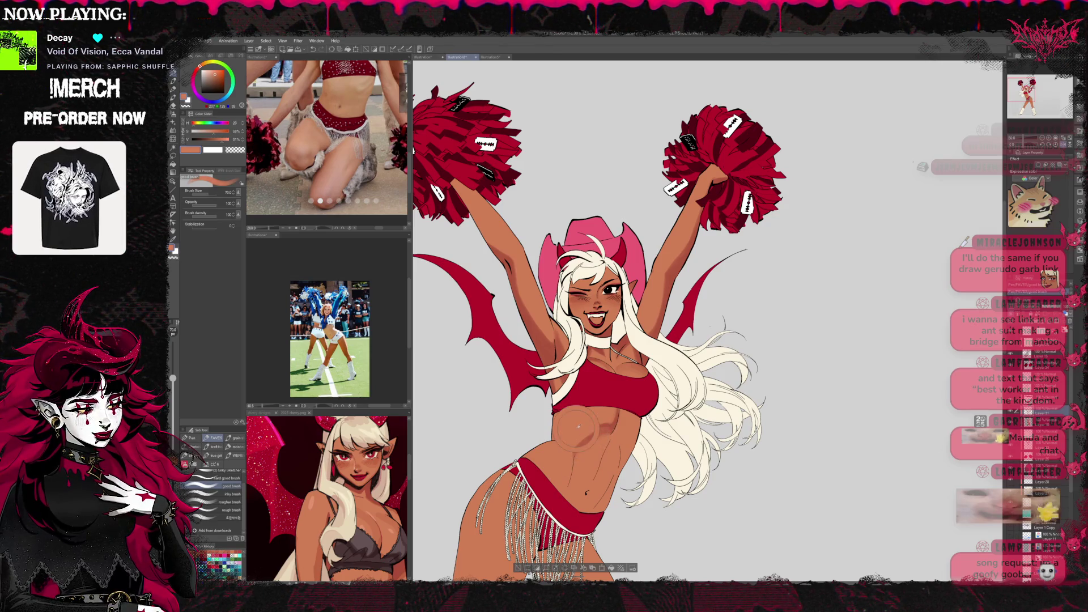
pyautogui.keyDown('alt'); pyautogui.click(554, 436); pyautogui.keyUp('alt')
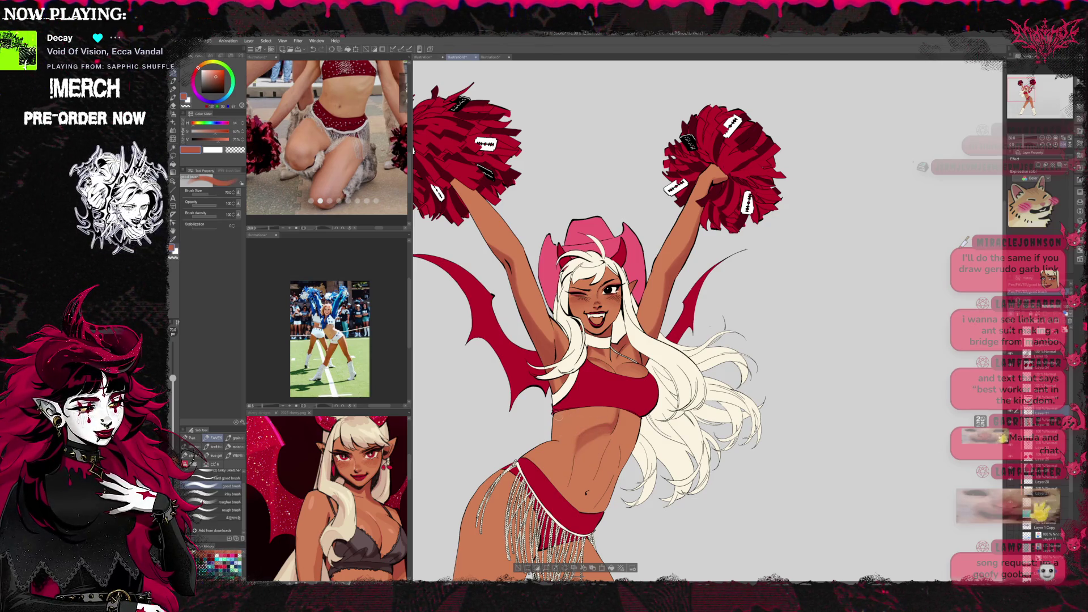
pyautogui.keyDown('alt'); pyautogui.click(563, 429); pyautogui.keyUp('alt')
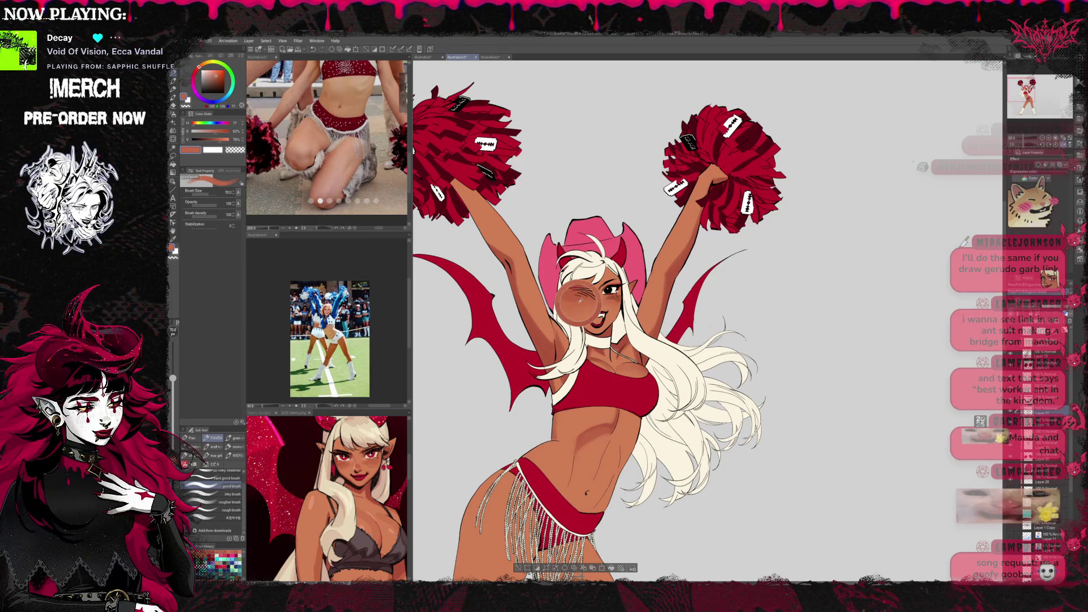
pyautogui.keyDown('alt'); pyautogui.click(574, 437); pyautogui.keyUp('alt')
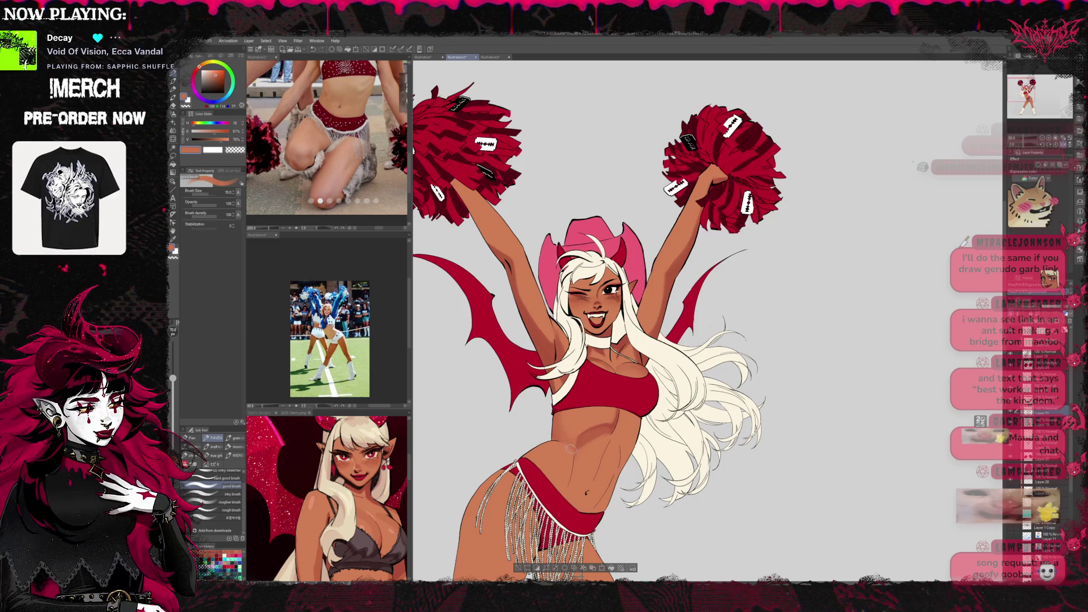
pyautogui.moveTo(570, 448); pyautogui.dragTo(543, 414)
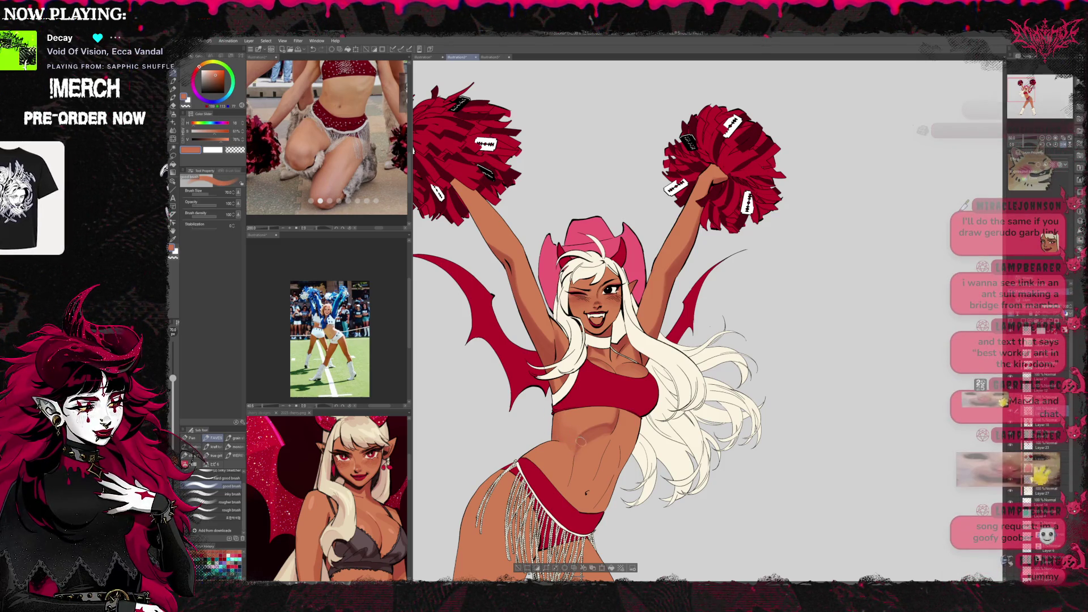
# Mirror the canvas and paint ab shadows, alternating light and dark stomach skin tones.
pyautogui.press('h')
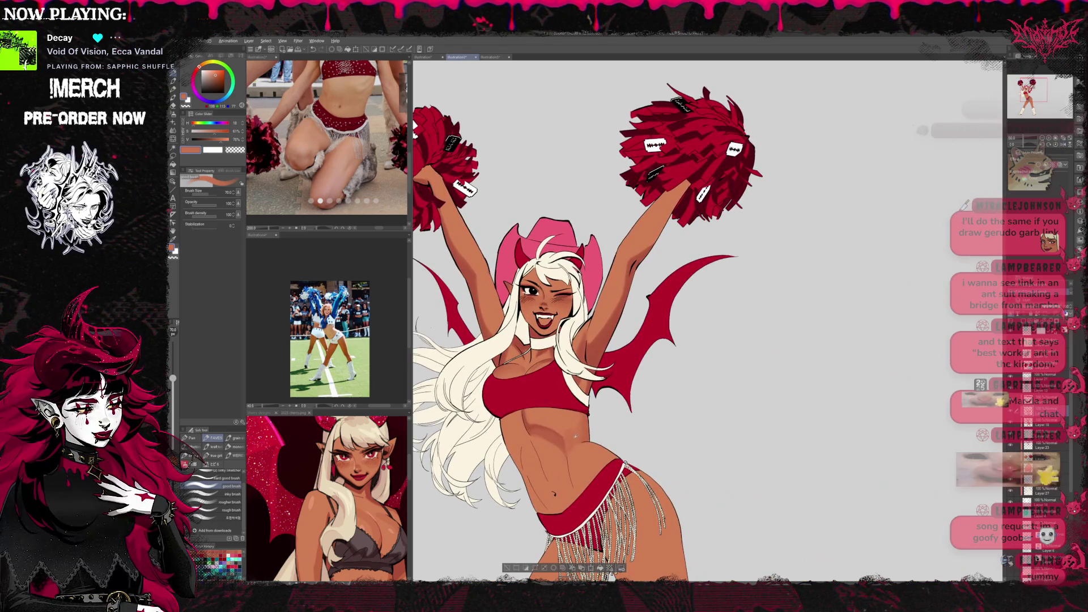
pyautogui.keyDown('alt'); pyautogui.click(574, 437); pyautogui.keyUp('alt')
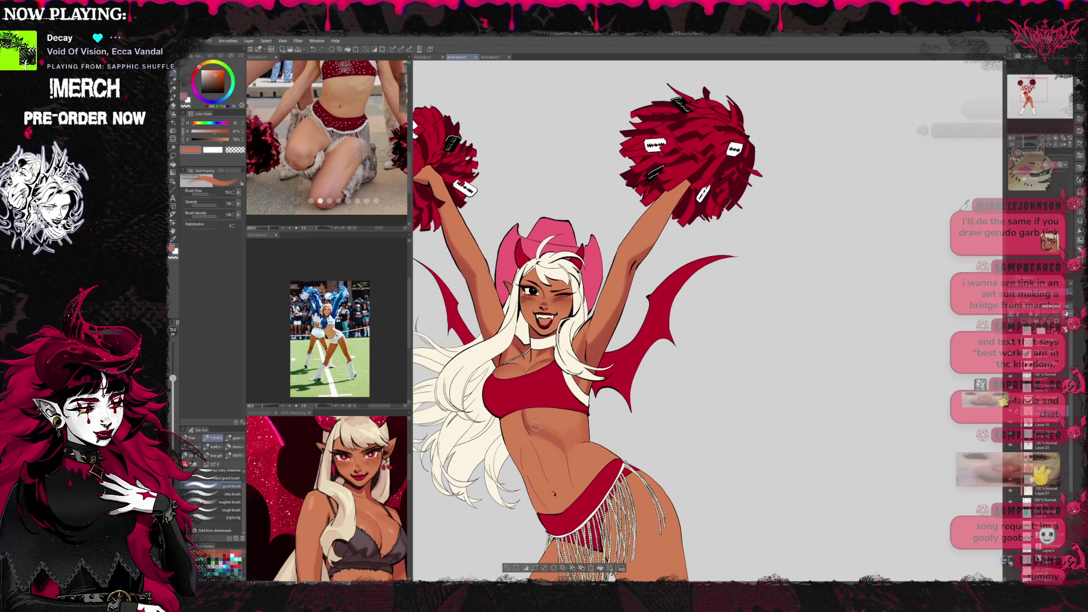
pyautogui.keyDown('alt'); pyautogui.click(533, 422); pyautogui.keyUp('alt')
pyautogui.keyDown('alt'); pyautogui.click(554, 436); pyautogui.keyUp('alt')
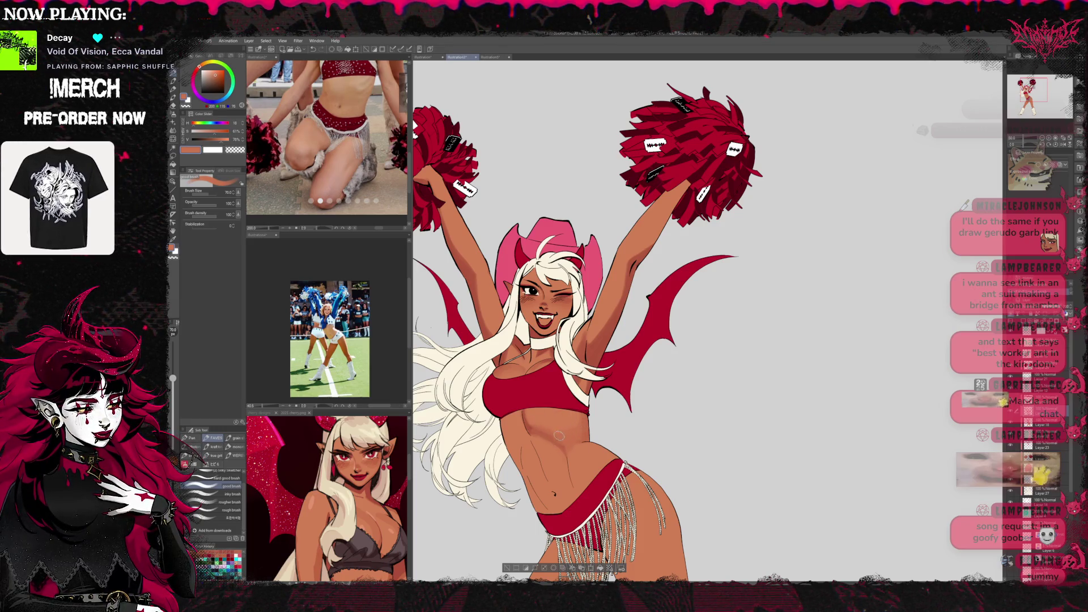
pyautogui.keyDown('alt'); pyautogui.click(565, 419); pyautogui.keyUp('alt')
pyautogui.keyDown('alt'); pyautogui.click(557, 422); pyautogui.keyUp('alt')
pyautogui.keyDown('alt'); pyautogui.click(576, 436); pyautogui.keyUp('alt')
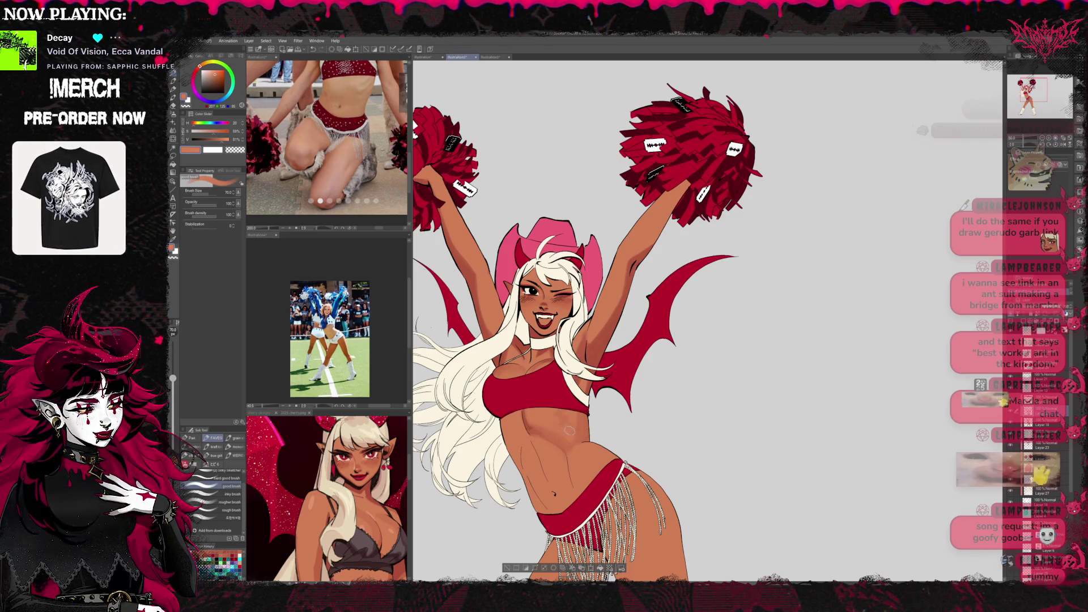
pyautogui.keyDown('alt'); pyautogui.click(530, 429); pyautogui.keyUp('alt')
# Soften the belly shading edges with lighter highlight and mid skin tones.
pyautogui.keyDown('alt'); pyautogui.click(533, 430); pyautogui.keyUp('alt')
pyautogui.keyDown('alt'); pyautogui.click(525, 432); pyautogui.keyUp('alt')
pyautogui.keyDown('alt'); pyautogui.click(539, 439); pyautogui.keyUp('alt')
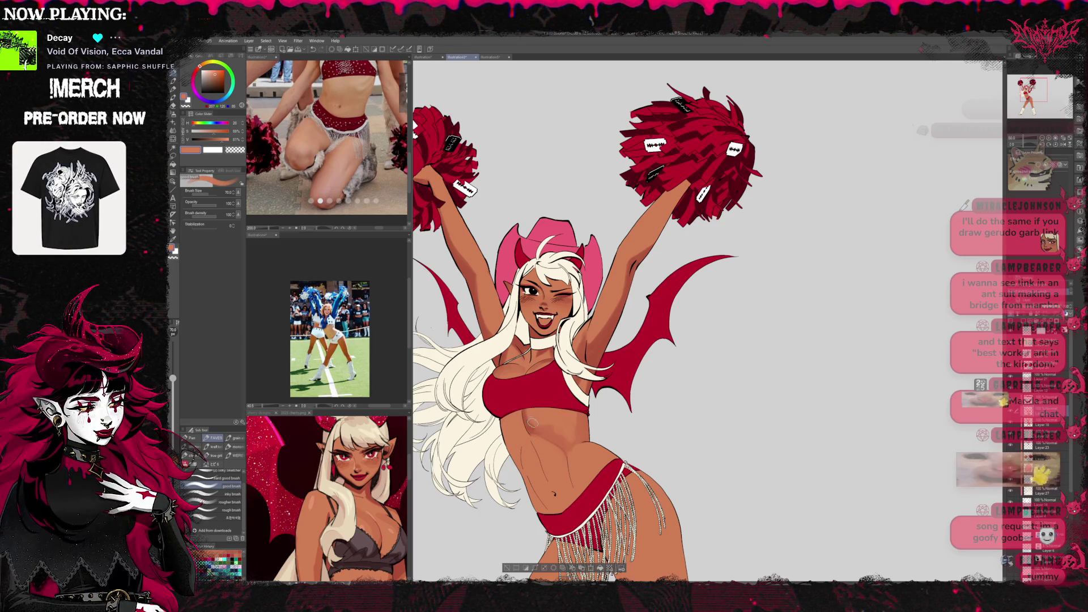
pyautogui.keyDown('alt'); pyautogui.click(533, 420); pyautogui.keyUp('alt')
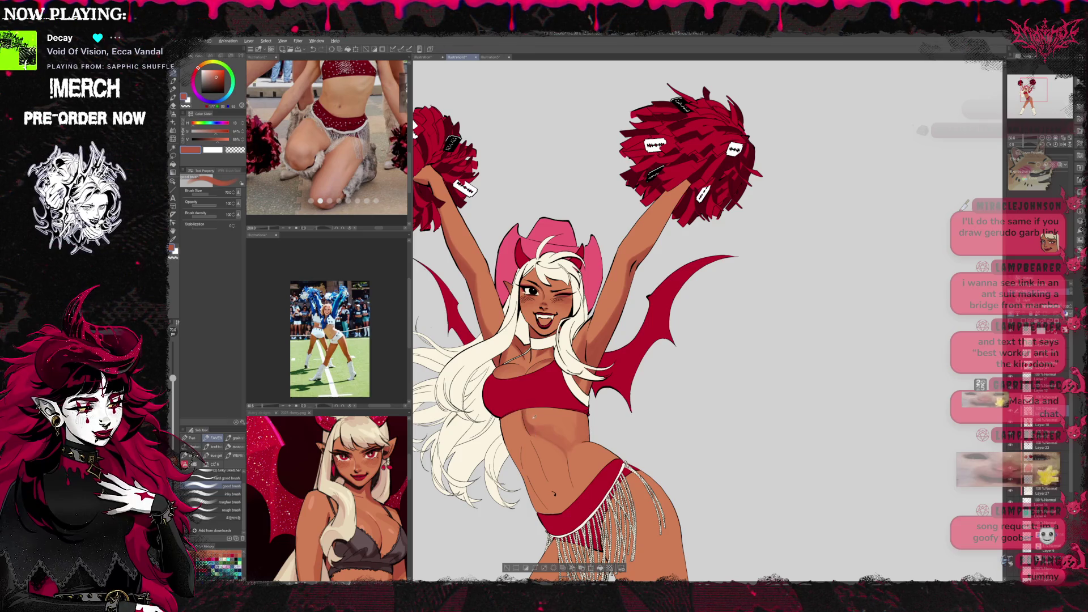
pyautogui.keyDown('alt'); pyautogui.click(531, 419); pyautogui.keyUp('alt')
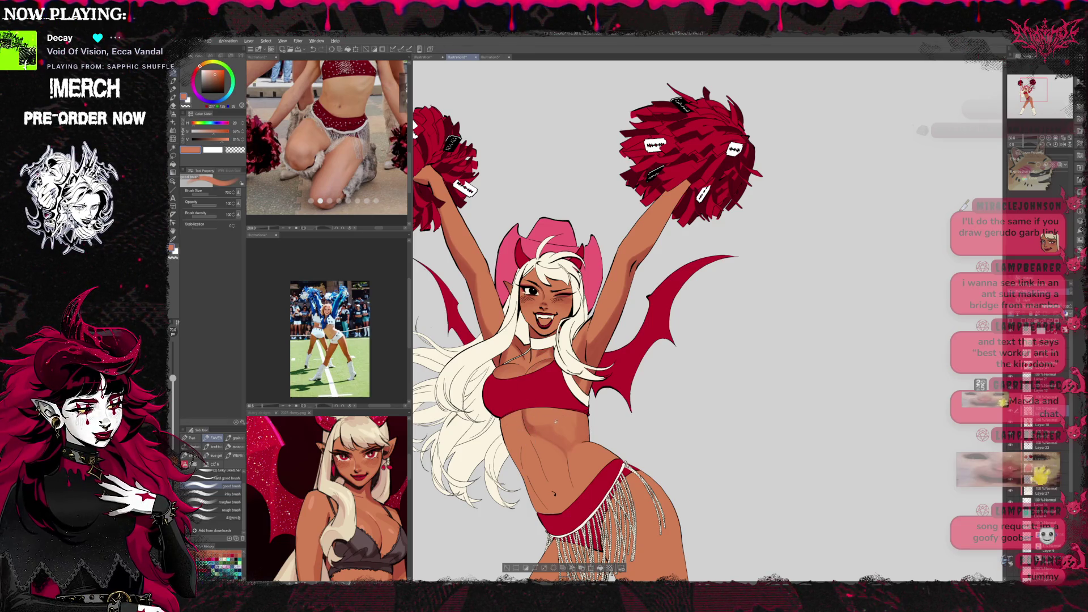
pyautogui.keyDown('alt'); pyautogui.click(555, 420); pyautogui.keyUp('alt')
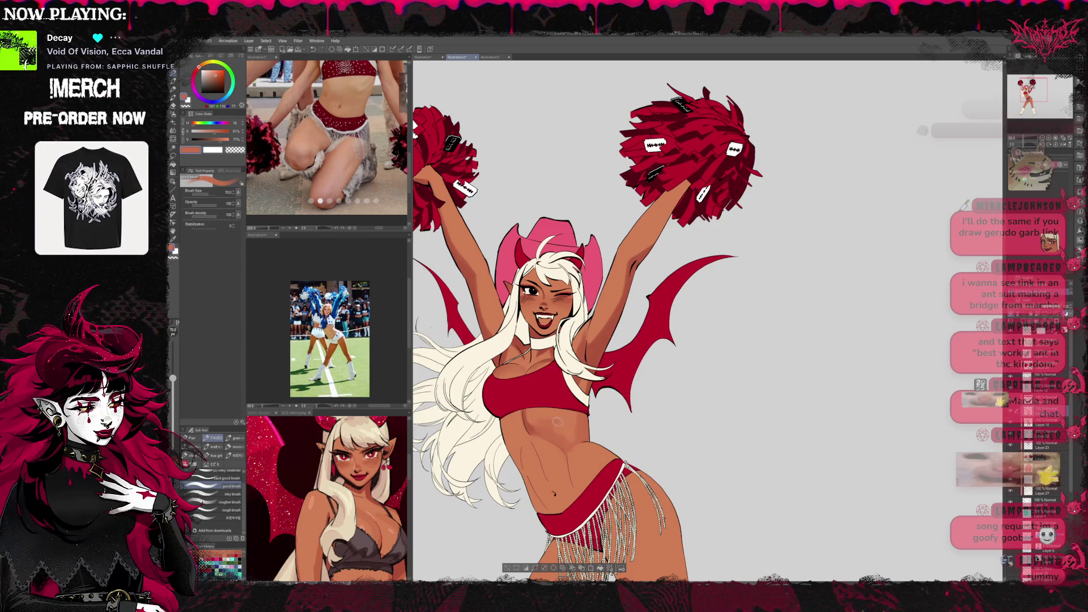
pyautogui.keyDown('alt'); pyautogui.click(553, 416); pyautogui.keyUp('alt')
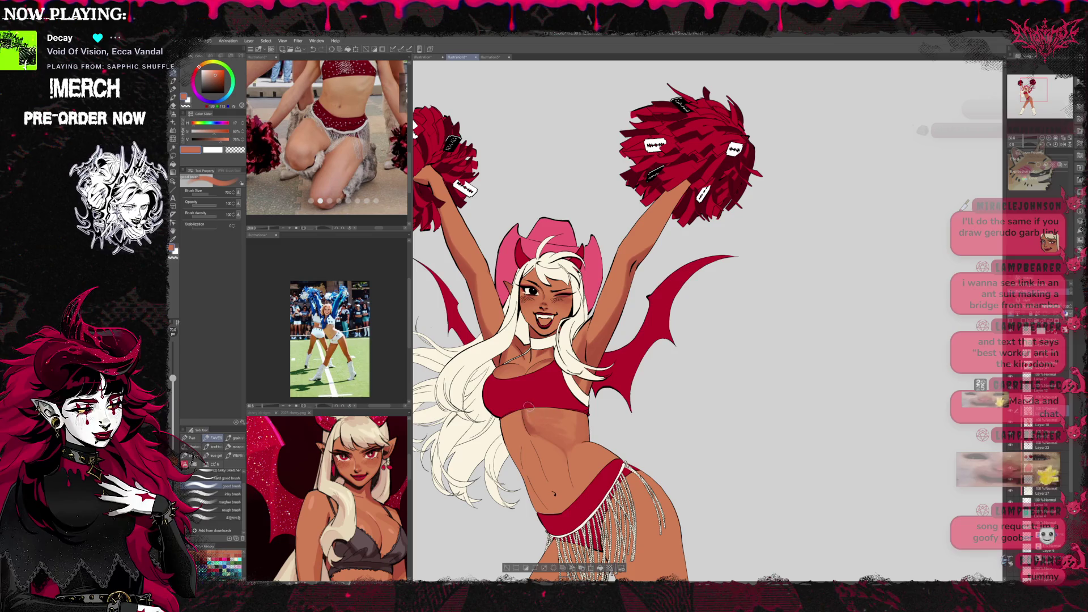
pyautogui.scroll(-2, 611, 401)
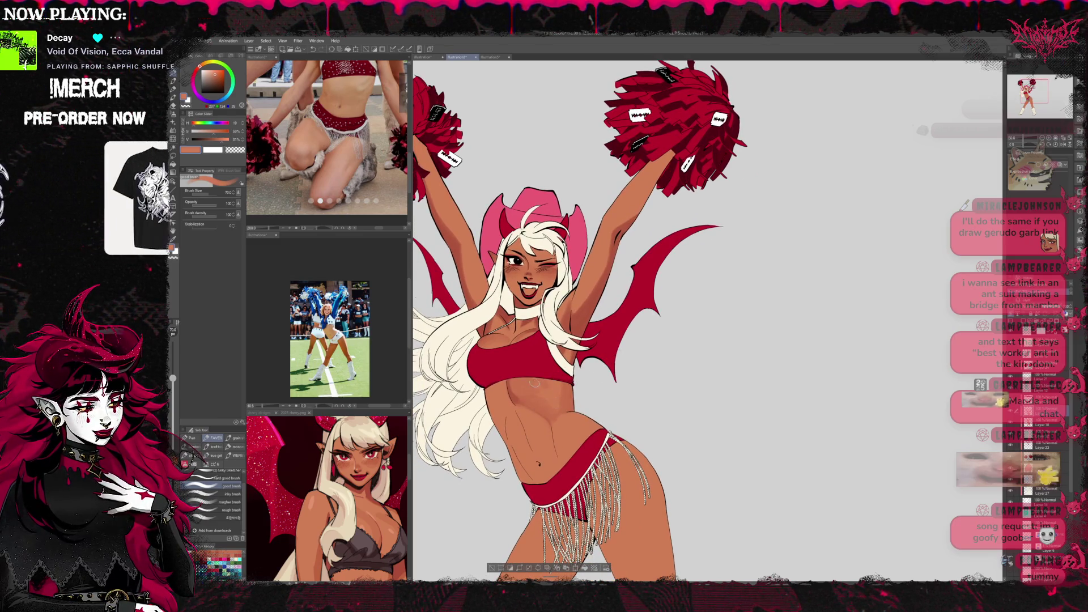
# Pick a lighter torso skin tone, mirror the view back, and zoom out.
pyautogui.keyDown('alt'); pyautogui.click(567, 397); pyautogui.keyUp('alt')
pyautogui.click(1066, 146)
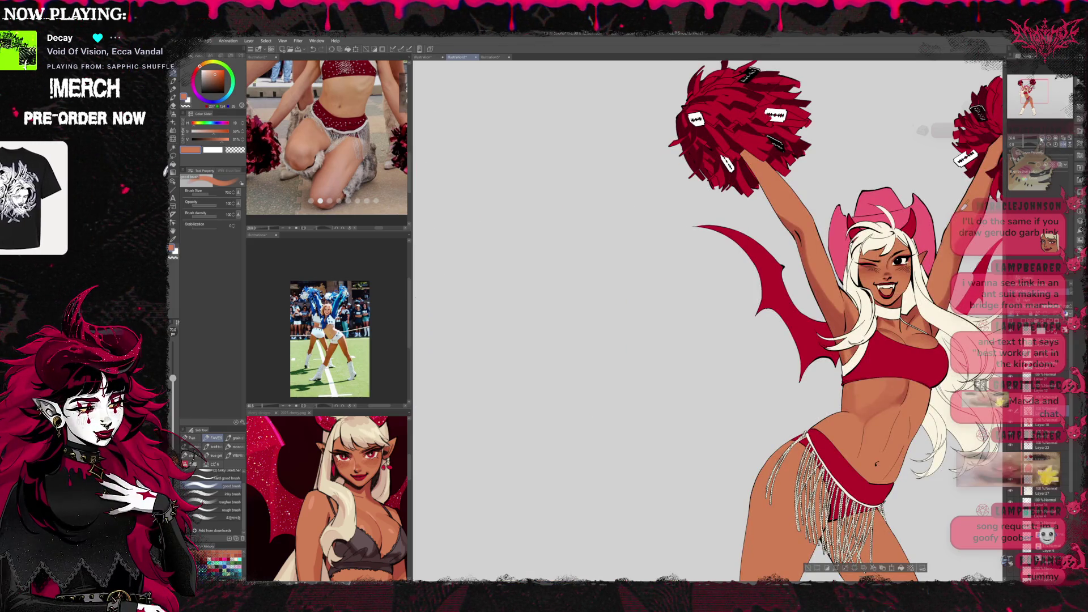
pyautogui.click(1043, 138)
pyautogui.scroll(-2, 503, 166)
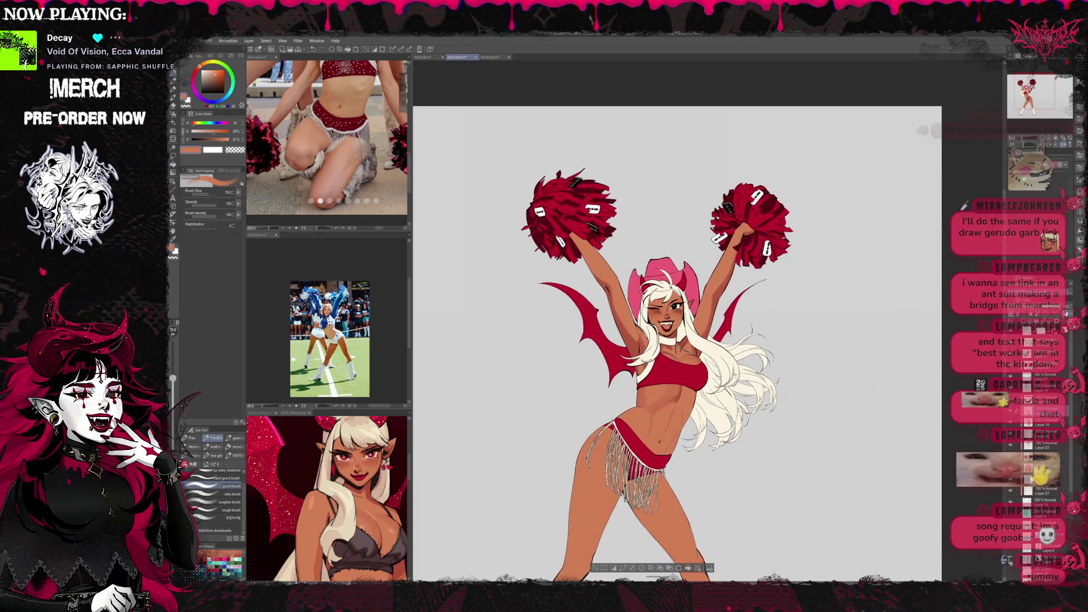
pyautogui.scroll(2, 623, 226)
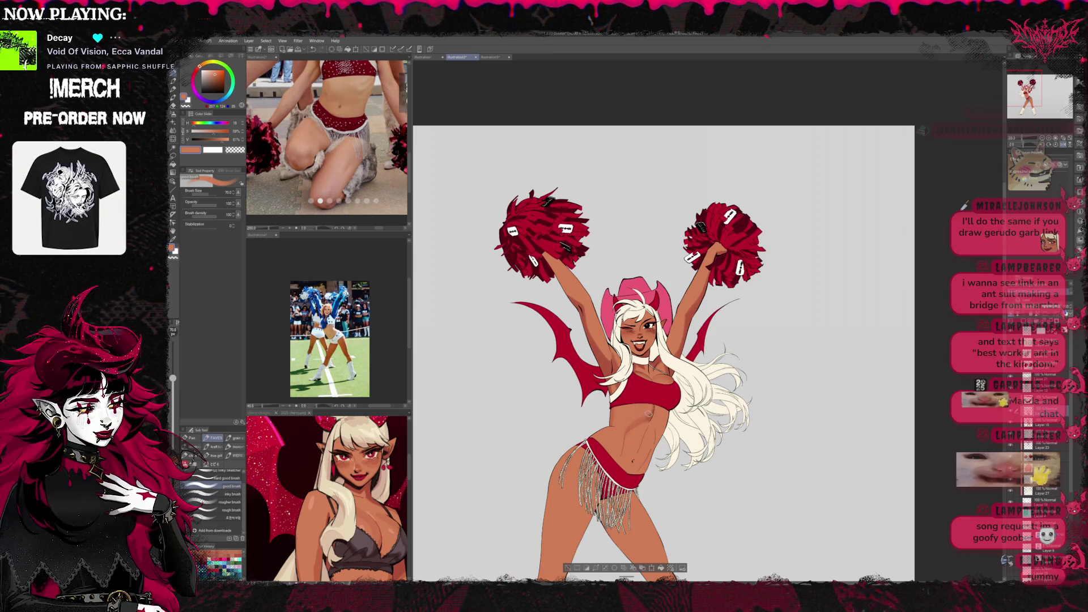
# Shade the upper belly, alternating darker and lighter skin tones sampled from the figure.
pyautogui.keyDown('alt'); pyautogui.click(635, 429); pyautogui.keyUp('alt')
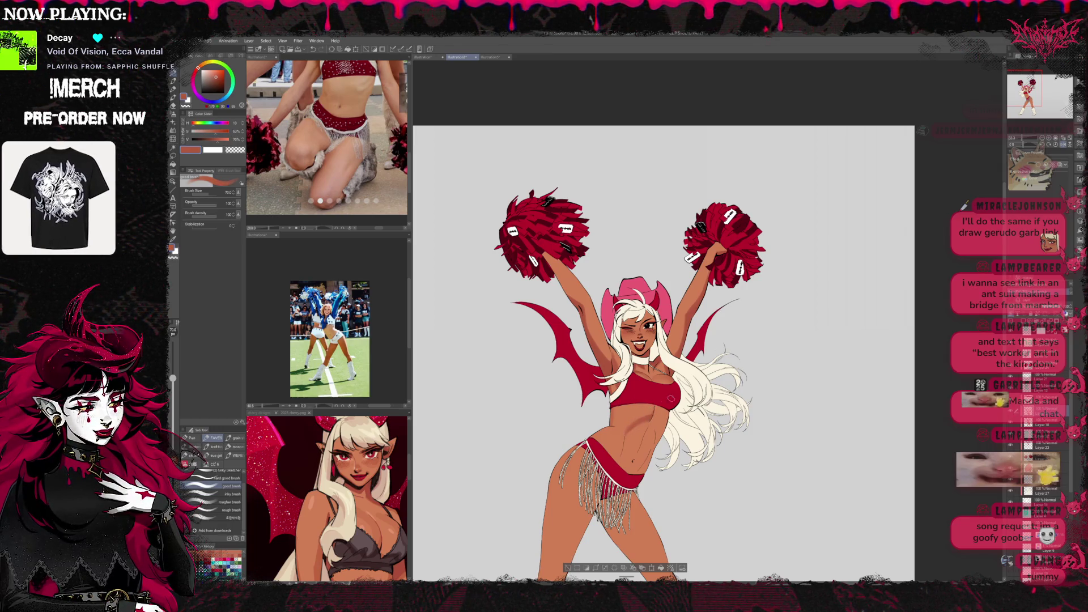
pyautogui.keyDown('alt'); pyautogui.click(644, 432); pyautogui.keyUp('alt')
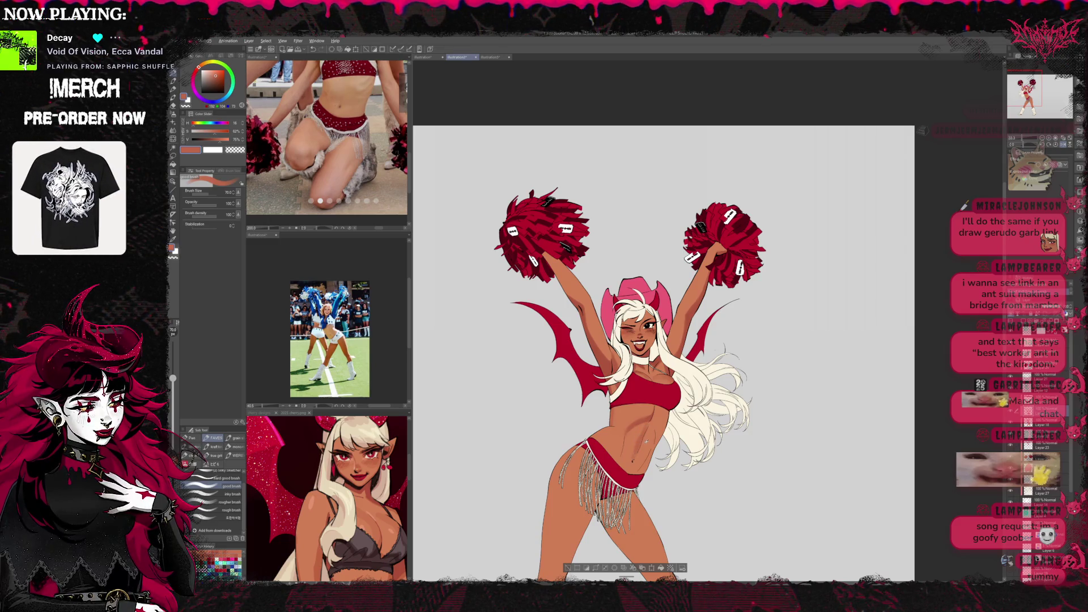
pyautogui.keyDown('alt'); pyautogui.click(629, 464); pyautogui.keyUp('alt')
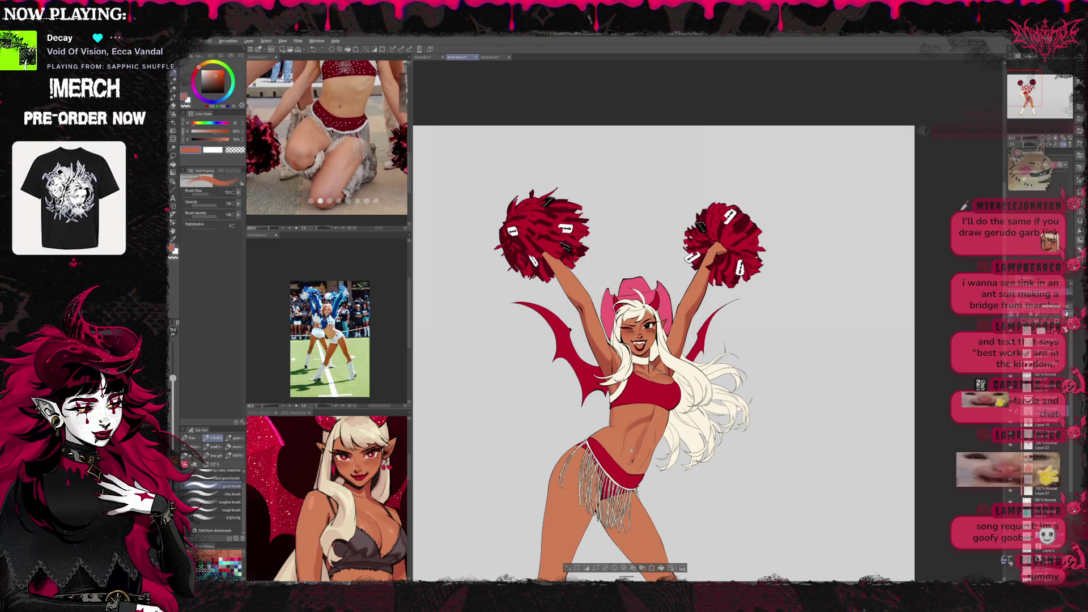
pyautogui.keyDown('alt'); pyautogui.click(629, 459); pyautogui.keyUp('alt')
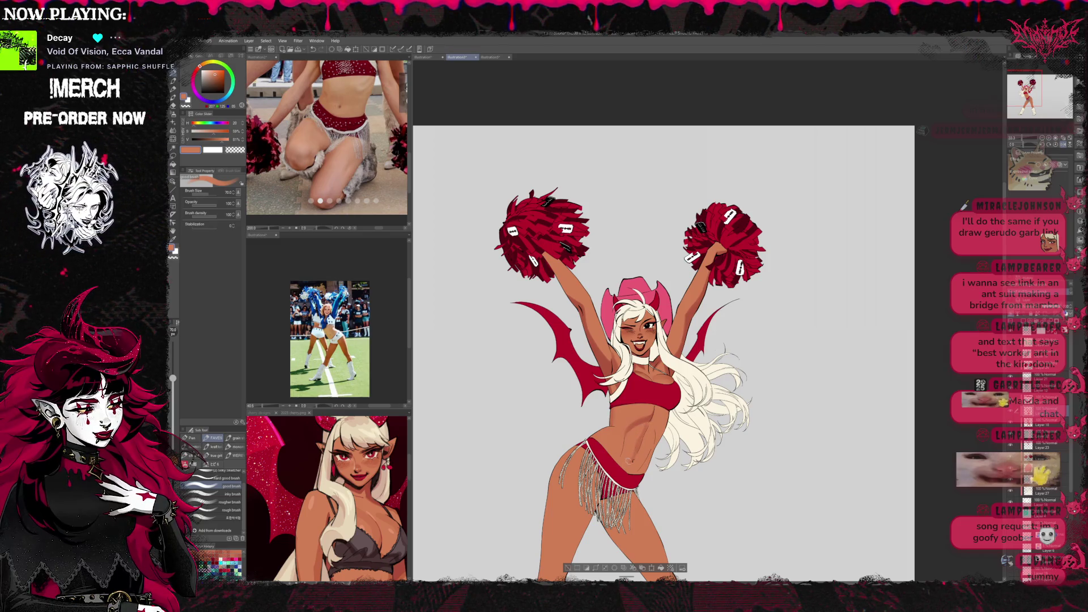
pyautogui.keyDown('alt'); pyautogui.click(631, 462); pyautogui.keyUp('alt')
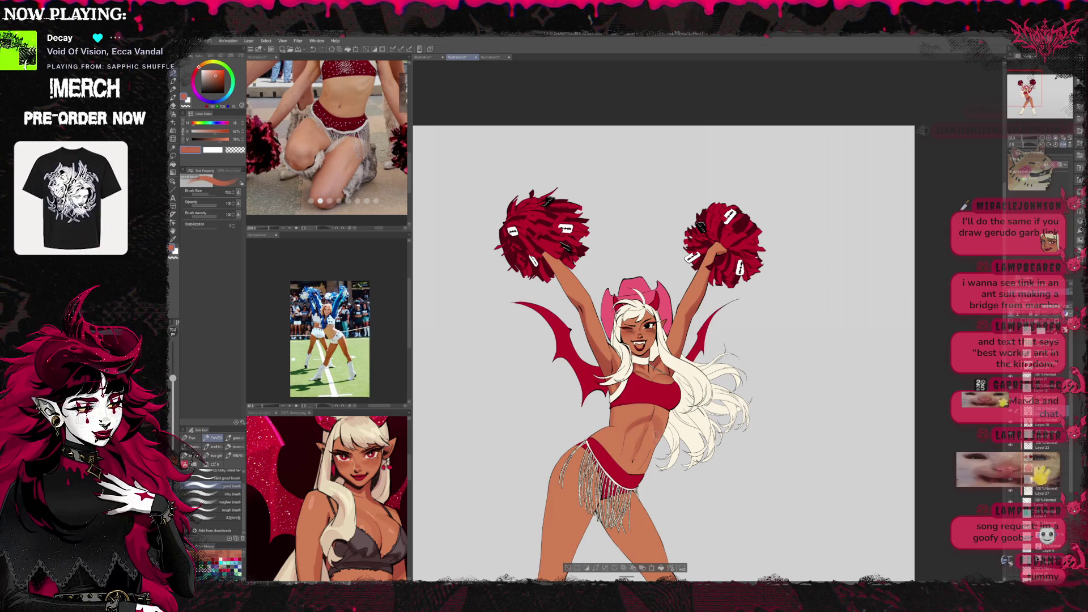
pyautogui.keyDown('alt'); pyautogui.click(653, 422); pyautogui.keyUp('alt')
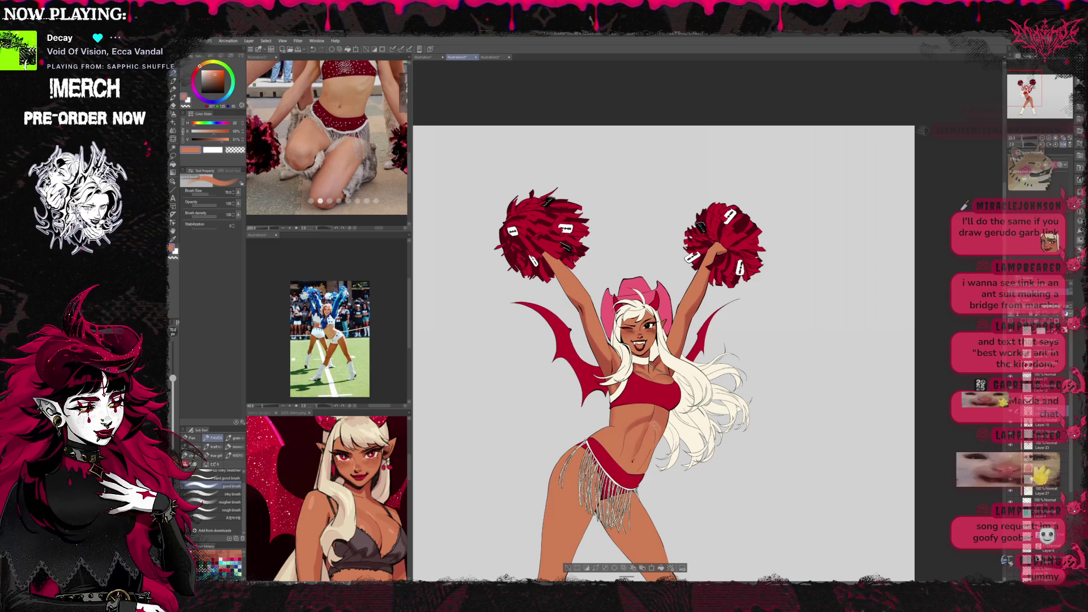
pyautogui.keyDown('alt'); pyautogui.click(652, 434); pyautogui.keyUp('alt')
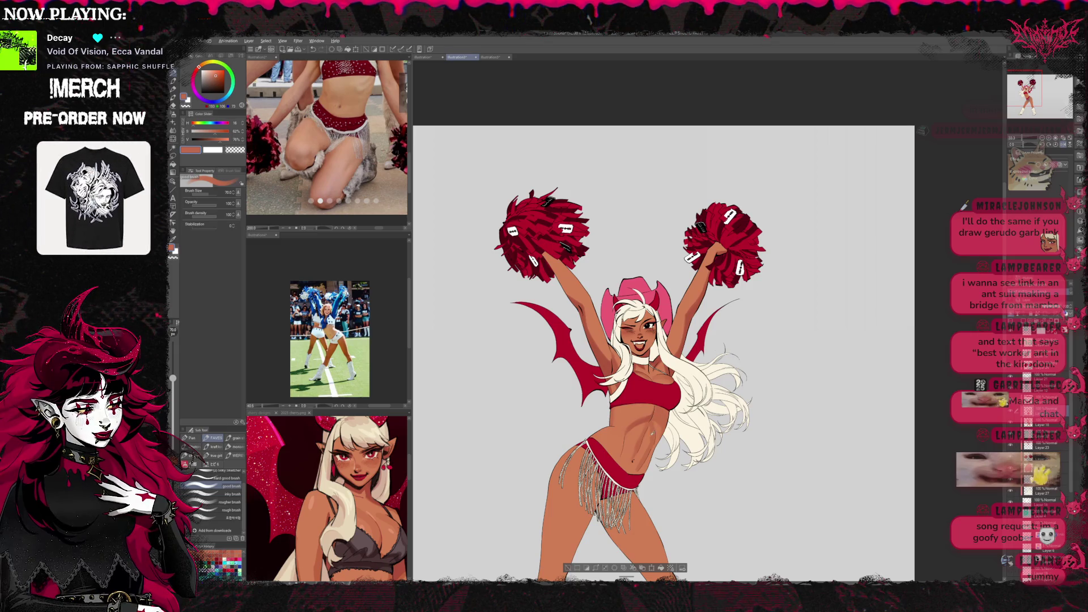
pyautogui.keyDown('alt'); pyautogui.click(648, 434); pyautogui.keyUp('alt')
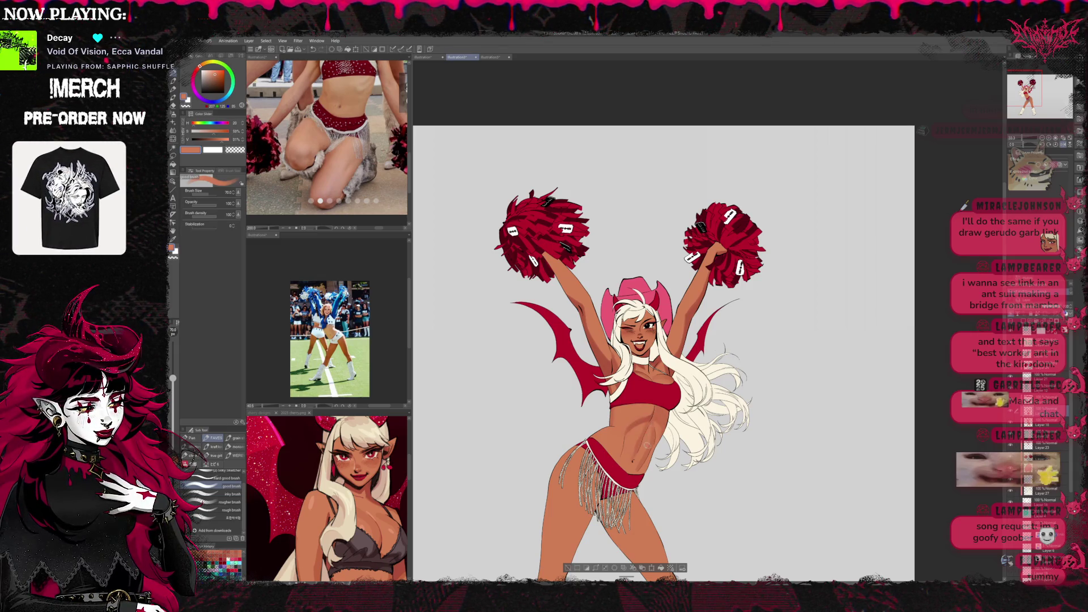
pyautogui.keyDown('alt'); pyautogui.click(655, 437); pyautogui.keyUp('alt')
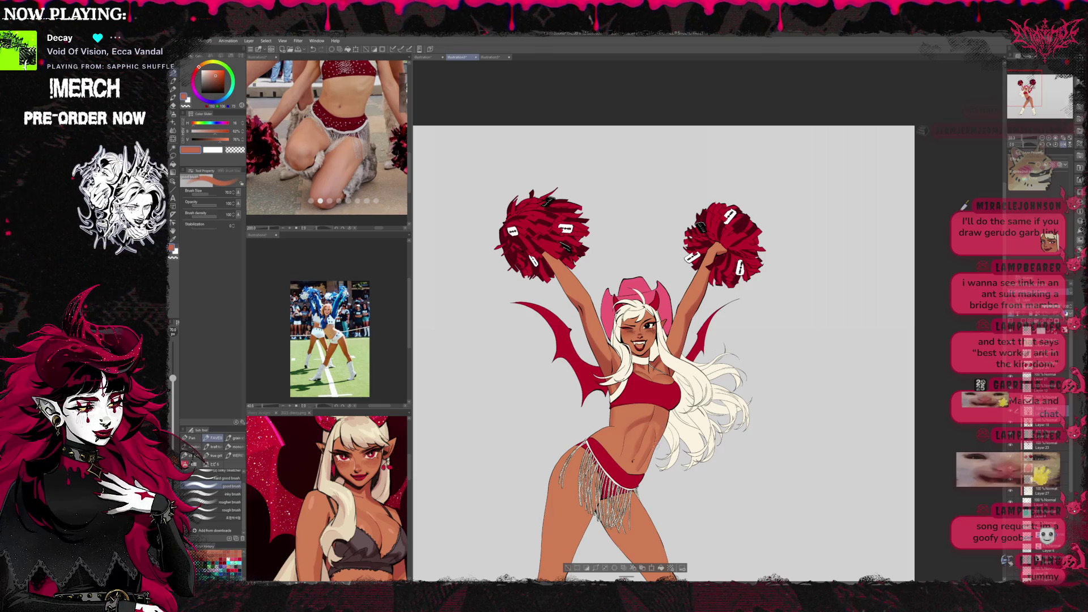
pyautogui.keyDown('alt'); pyautogui.click(647, 353); pyautogui.keyUp('alt')
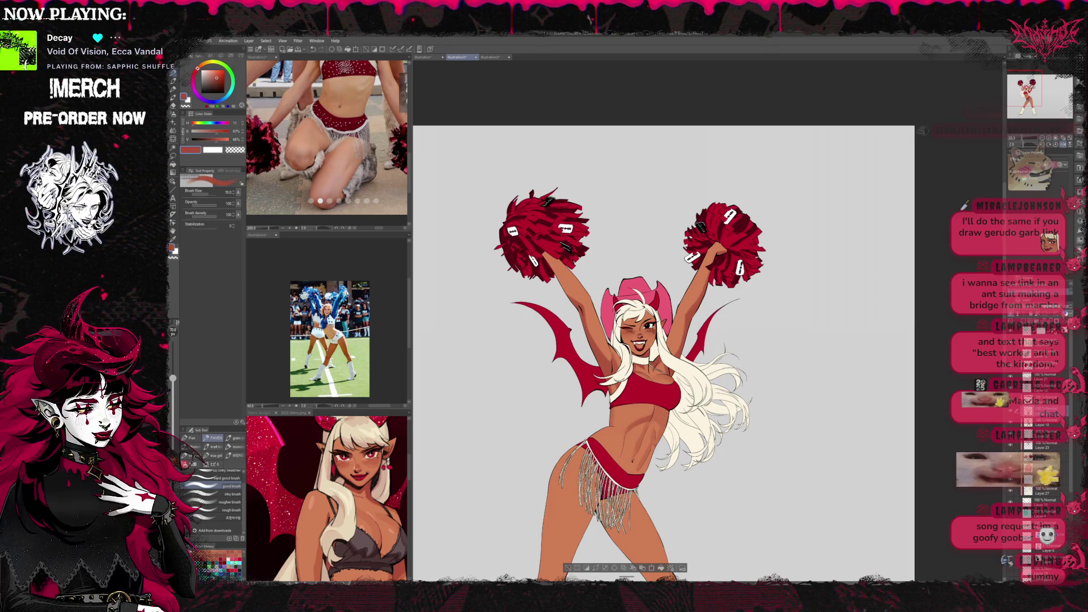
pyautogui.keyDown('alt'); pyautogui.click(658, 403); pyautogui.keyUp('alt')
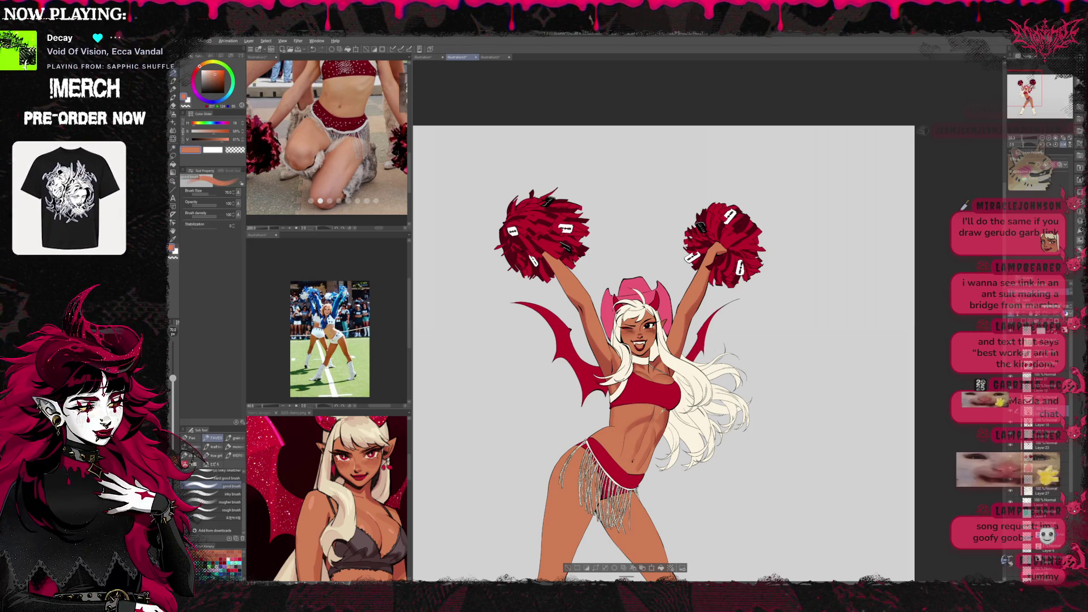
# Define the abs down to the navel with red-brown shadows and light skin, then mirror the canvas.
pyautogui.keyDown('alt'); pyautogui.click(653, 415); pyautogui.keyUp('alt')
pyautogui.keyDown('alt'); pyautogui.click(655, 417); pyautogui.keyUp('alt')
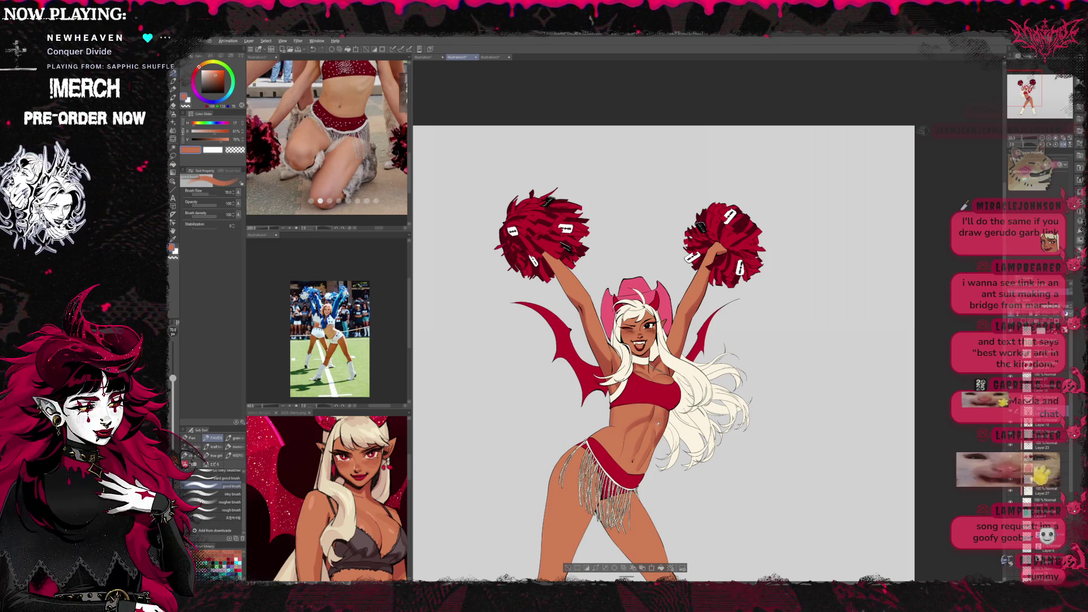
pyautogui.keyDown('alt'); pyautogui.click(654, 418); pyautogui.keyUp('alt')
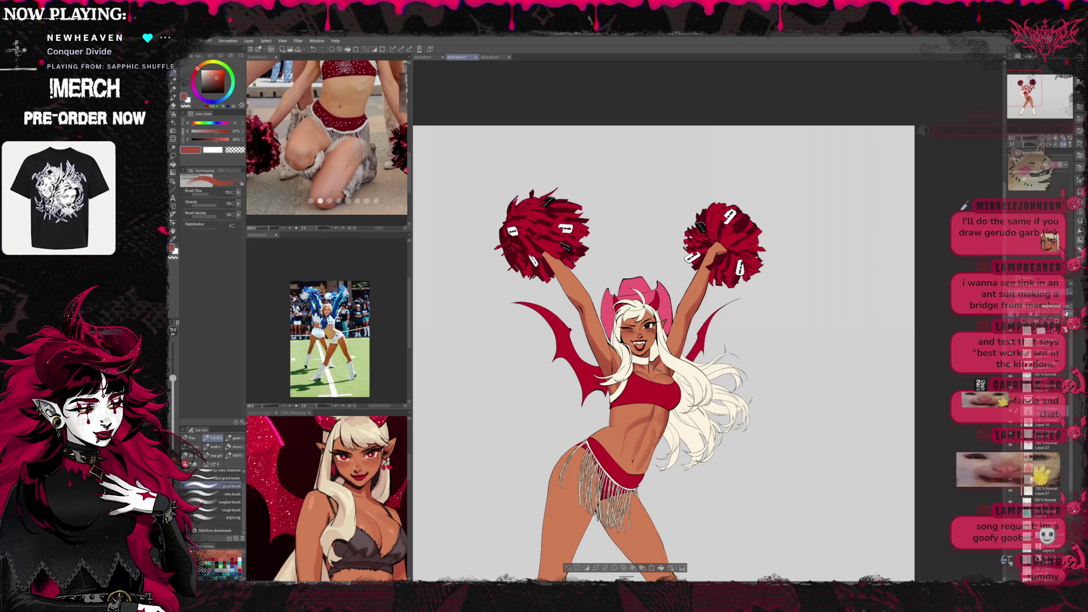
pyautogui.keyDown('alt'); pyautogui.click(659, 424); pyautogui.keyUp('alt')
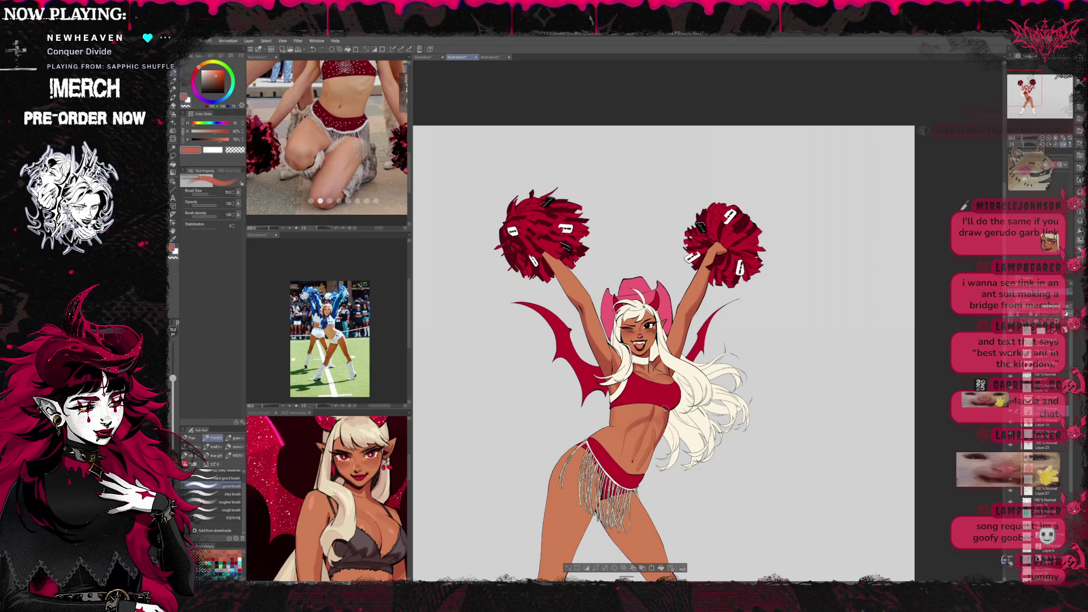
pyautogui.keyDown('alt'); pyautogui.click(661, 404); pyautogui.keyUp('alt')
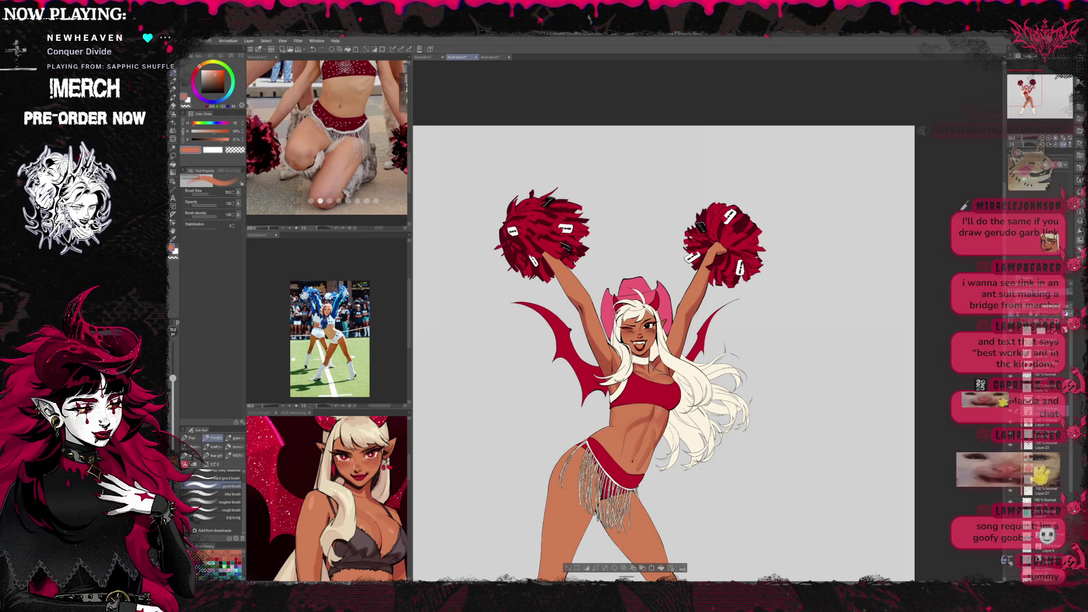
pyautogui.keyDown('alt'); pyautogui.click(660, 409); pyautogui.keyUp('alt')
pyautogui.keyDown('alt'); pyautogui.click(663, 412); pyautogui.keyUp('alt')
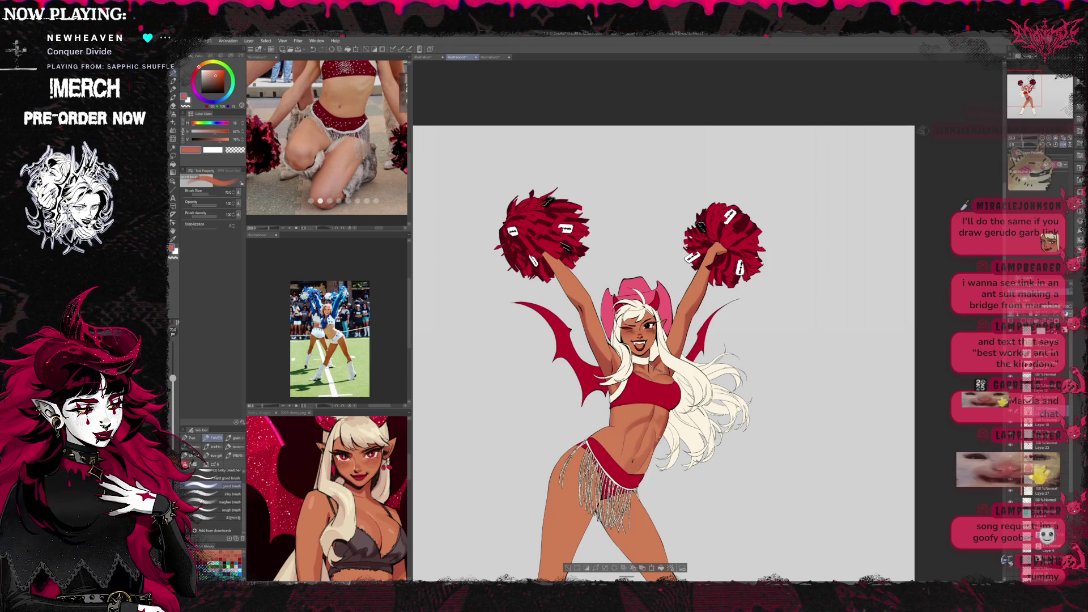
pyautogui.keyDown('alt'); pyautogui.click(633, 471); pyautogui.keyUp('alt')
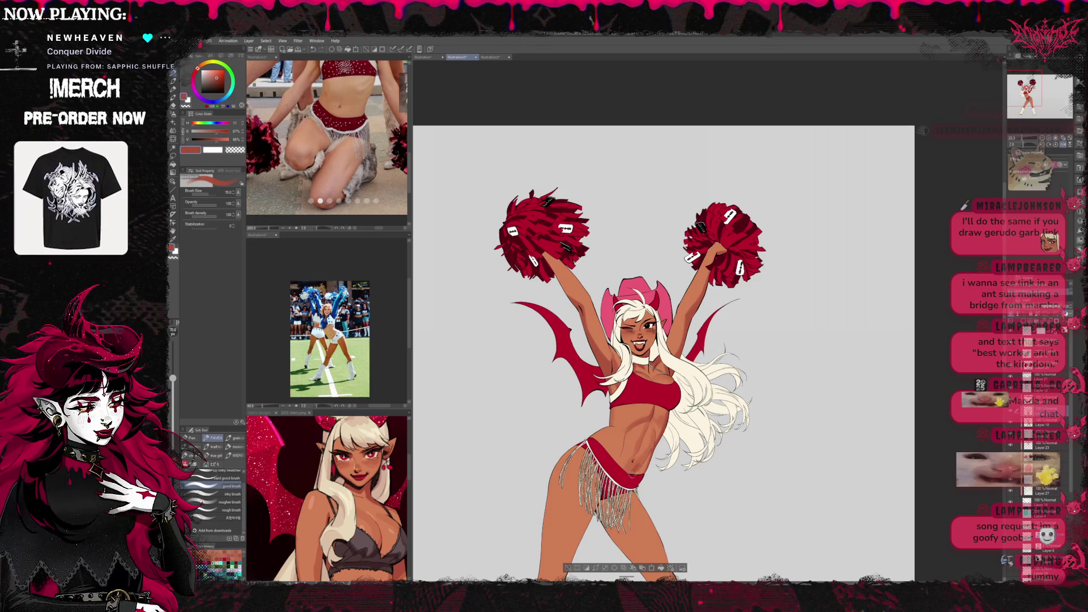
pyautogui.keyDown('alt'); pyautogui.click(648, 453); pyautogui.keyUp('alt')
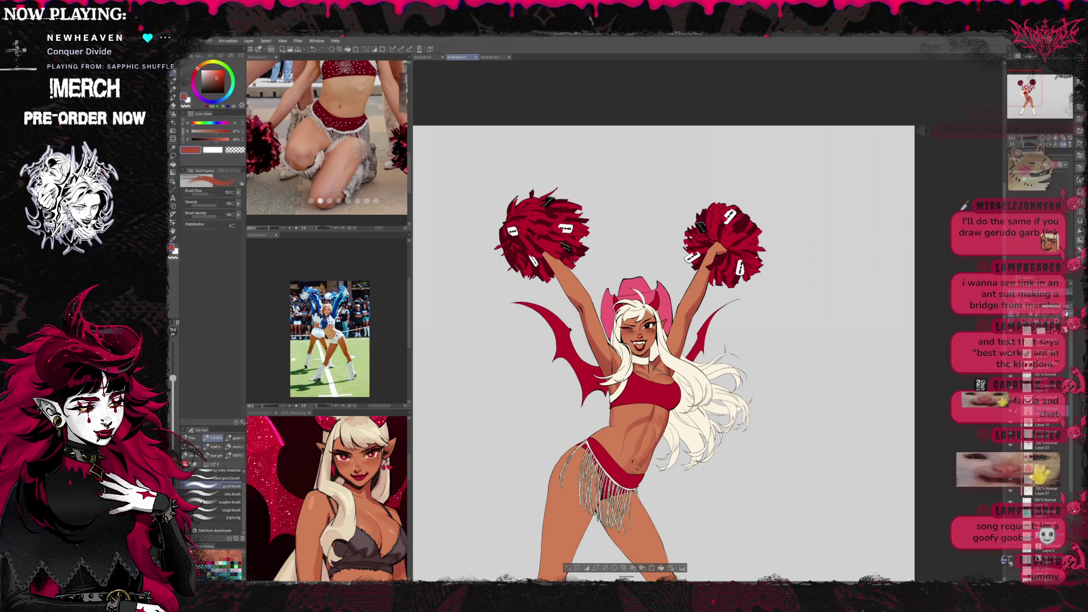
pyautogui.keyDown('alt'); pyautogui.click(647, 452); pyautogui.keyUp('alt')
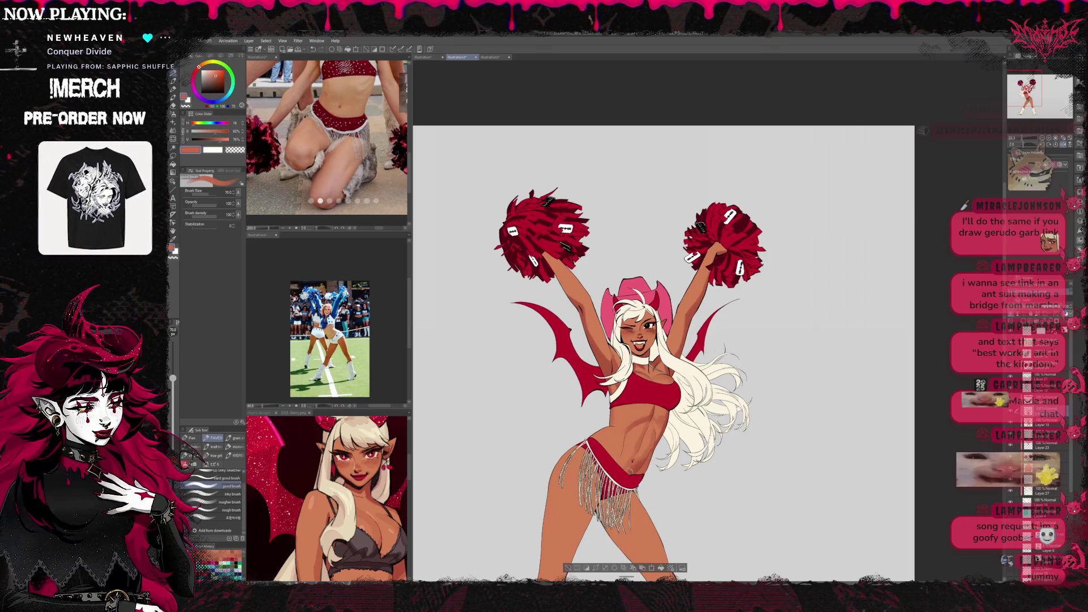
pyautogui.click(1063, 145)
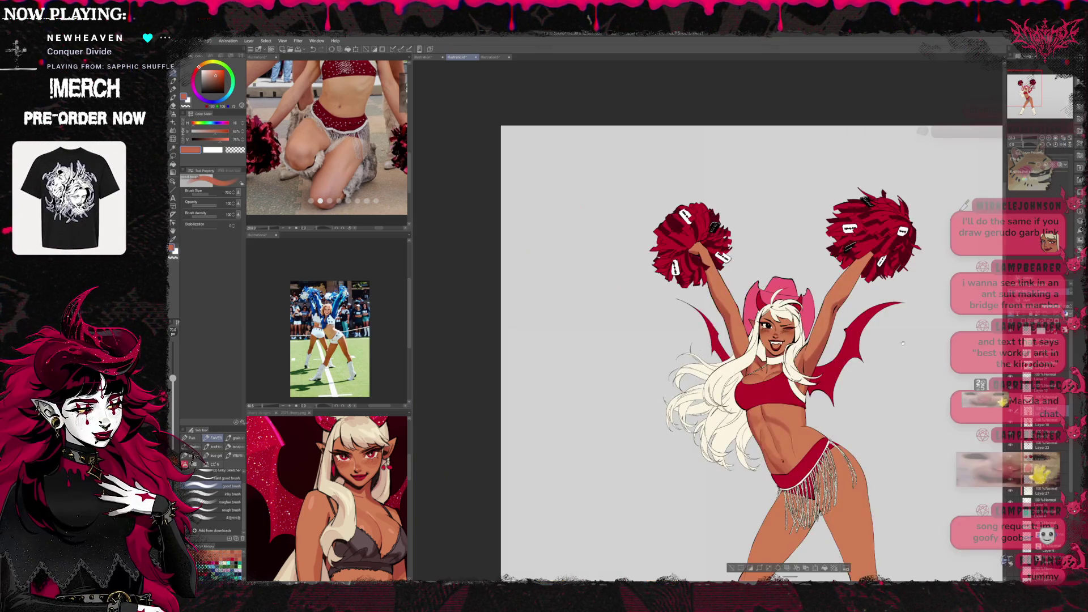
# Shade the abdomen with alternating lighter and darker sampled skin tones.
pyautogui.moveTo(675, 401); pyautogui.dragTo(584, 401)
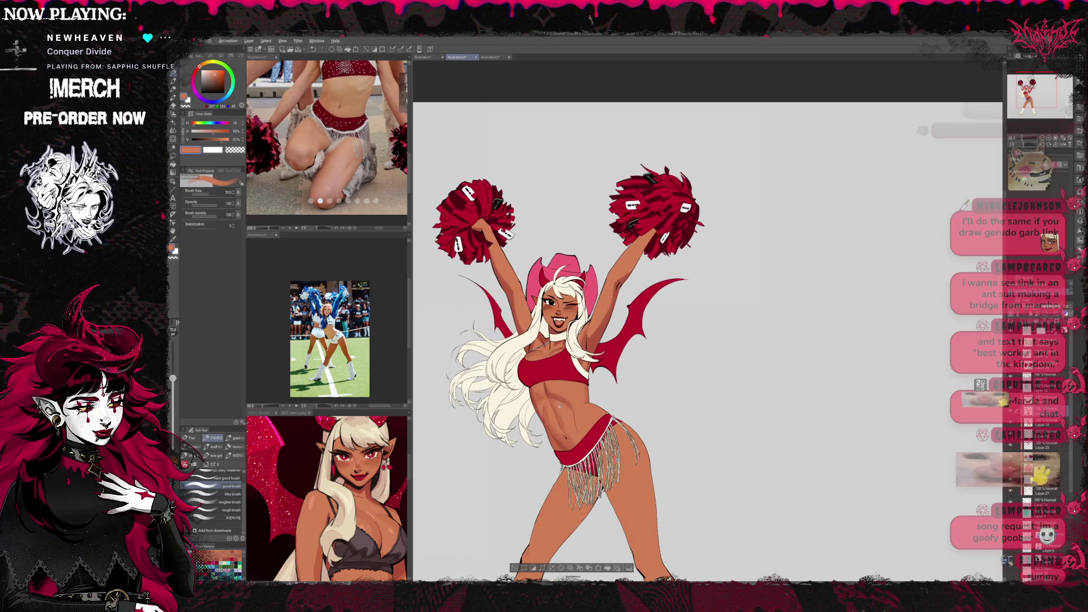
pyautogui.keyDown('alt'); pyautogui.click(571, 411); pyautogui.keyUp('alt')
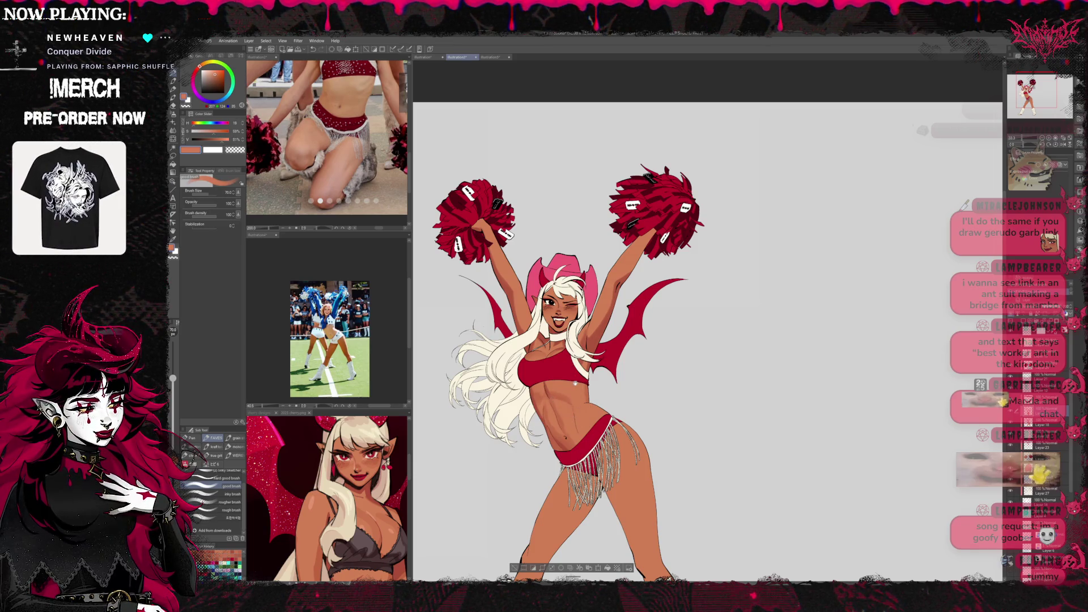
pyautogui.moveTo(575, 383); pyautogui.dragTo(579, 365)
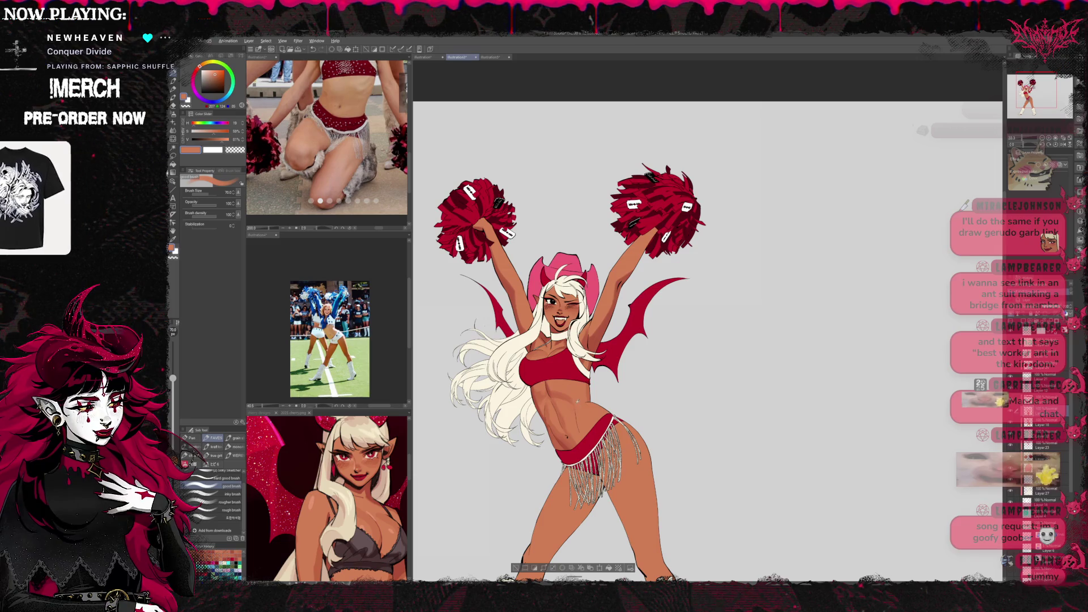
pyautogui.keyDown('alt'); pyautogui.click(567, 407); pyautogui.keyUp('alt')
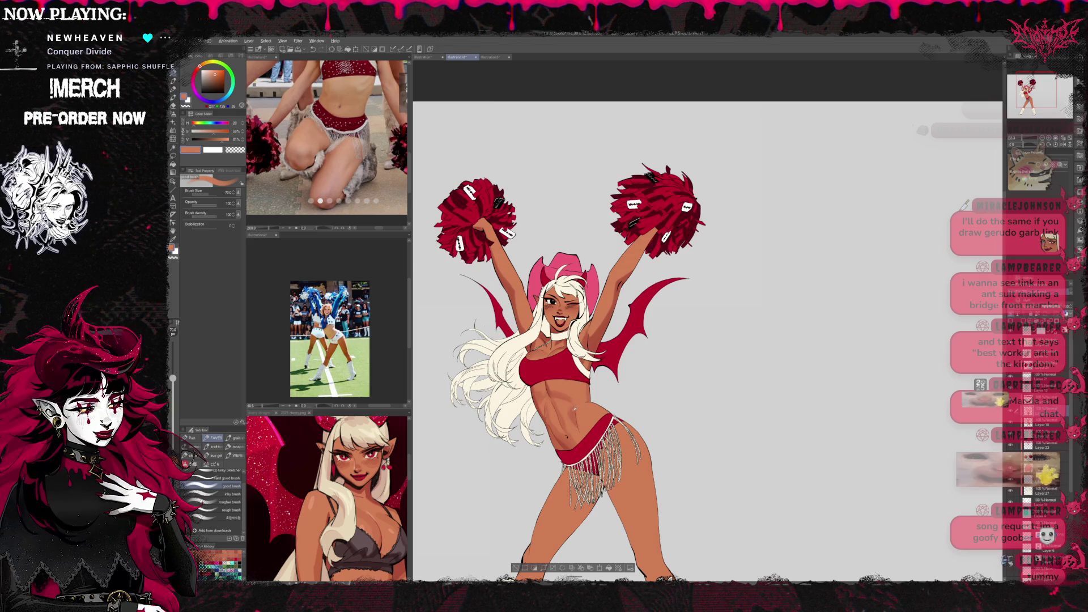
pyautogui.keyDown('alt'); pyautogui.click(584, 430); pyautogui.keyUp('alt')
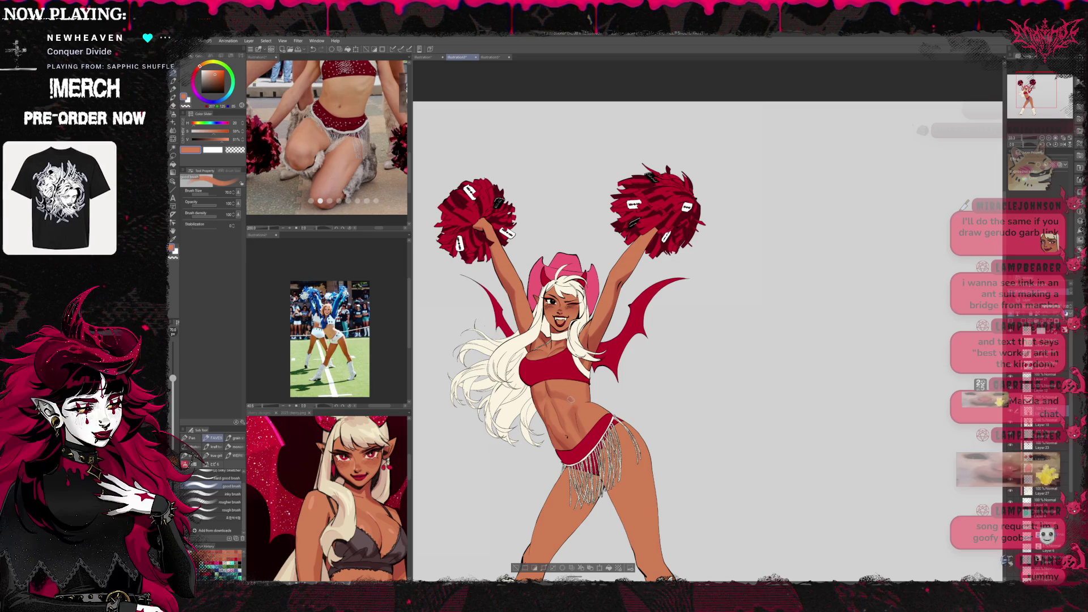
pyautogui.keyDown('alt'); pyautogui.click(571, 396); pyautogui.keyUp('alt')
pyautogui.keyDown('alt'); pyautogui.click(572, 404); pyautogui.keyUp('alt')
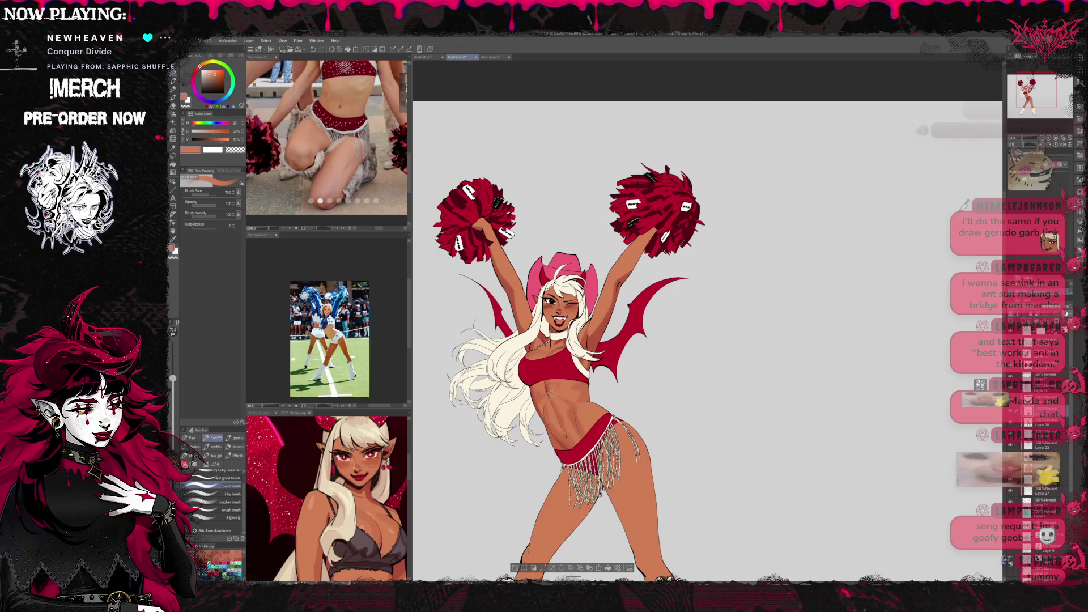
# Deepen the abdomen and leg shadows with reddish-brown tones, shrinking the brush to 40.
pyautogui.keyDown('alt'); pyautogui.click(547, 386); pyautogui.keyUp('alt')
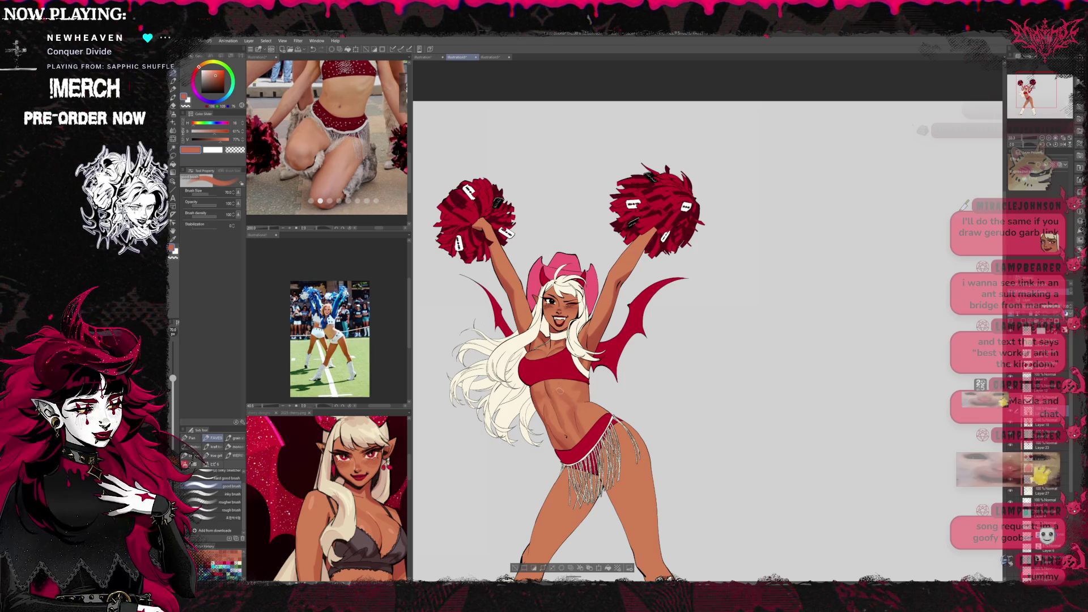
pyautogui.keyDown('alt'); pyautogui.click(567, 407); pyautogui.keyUp('alt')
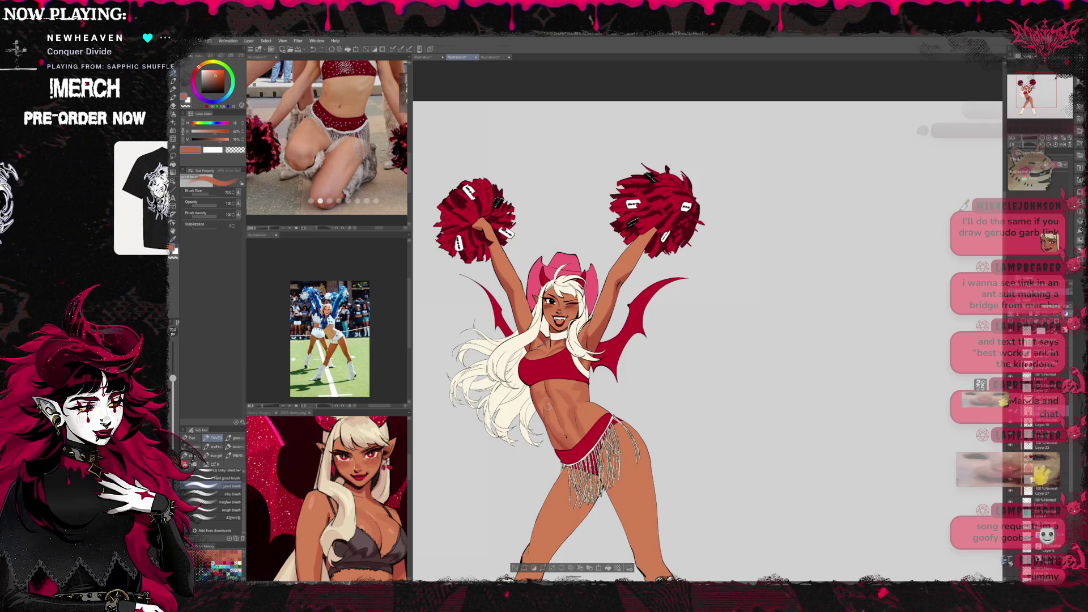
pyautogui.keyDown('alt'); pyautogui.click(559, 403); pyautogui.keyUp('alt')
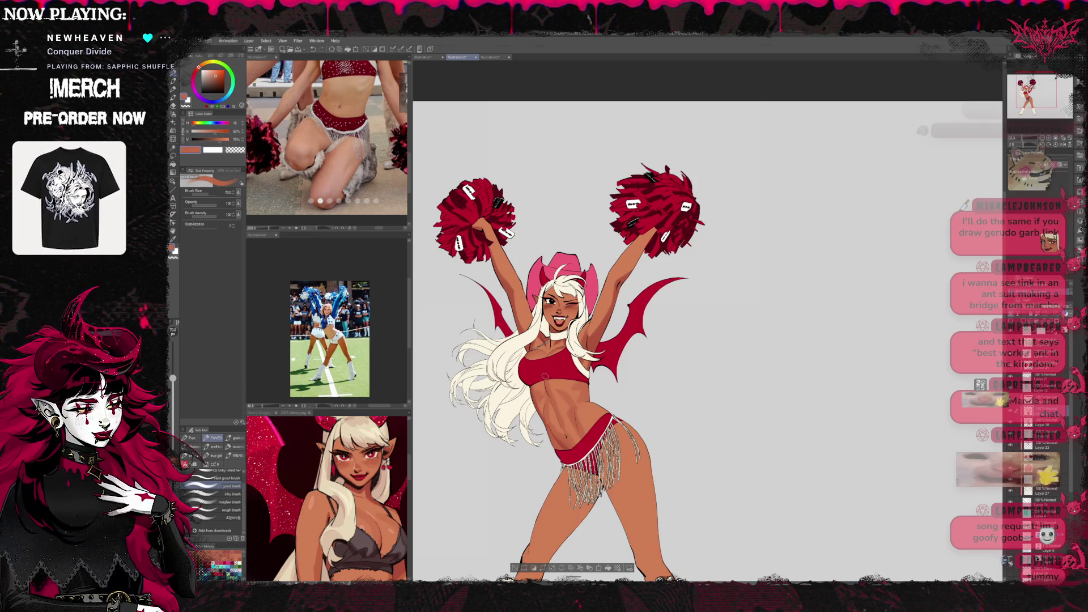
pyautogui.keyDown('alt'); pyautogui.click(540, 395); pyautogui.keyUp('alt')
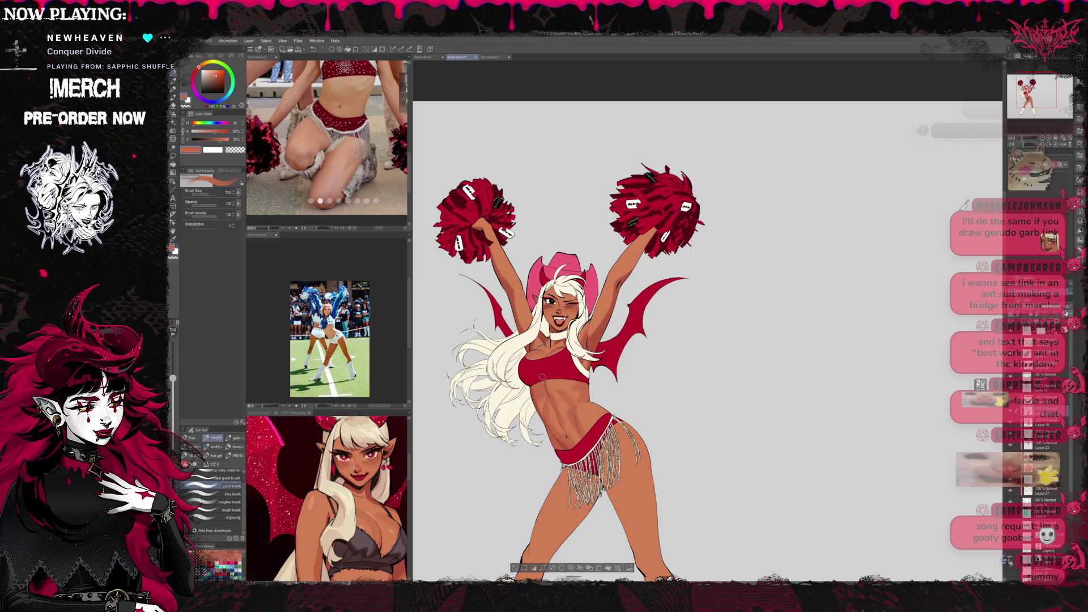
pyautogui.keyDown('alt'); pyautogui.click(543, 399); pyautogui.keyUp('alt')
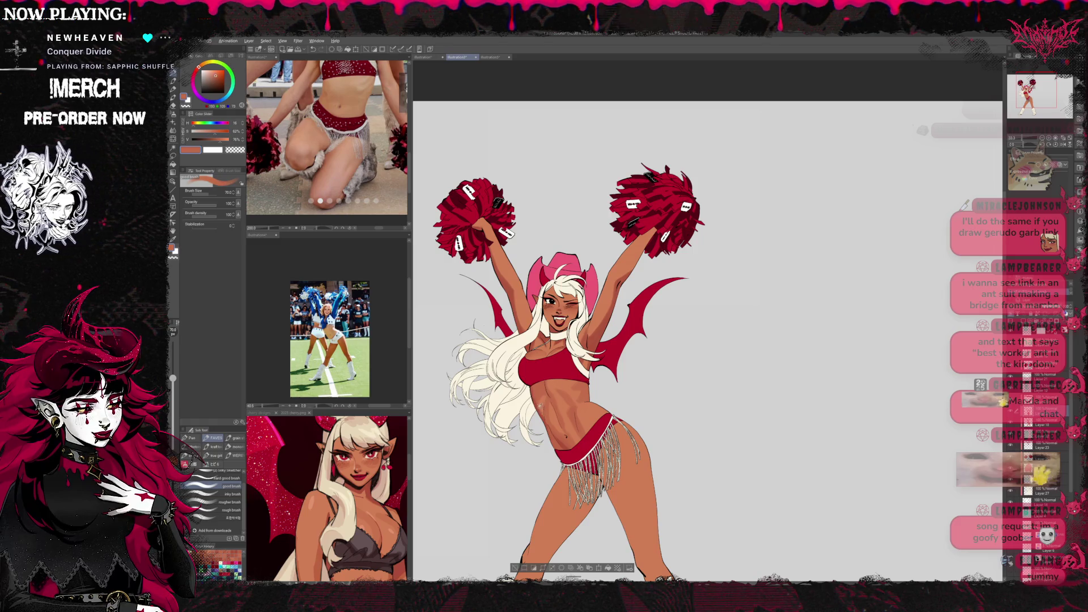
pyautogui.keyDown('alt'); pyautogui.click(548, 385); pyautogui.keyUp('alt')
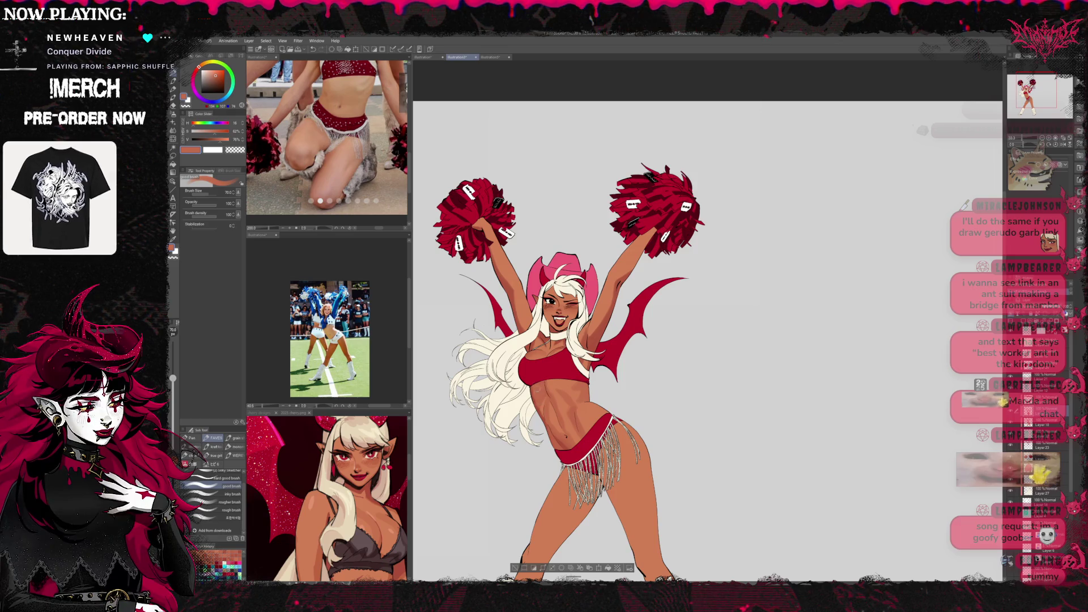
pyautogui.keyDown('alt'); pyautogui.click(530, 379); pyautogui.keyUp('alt')
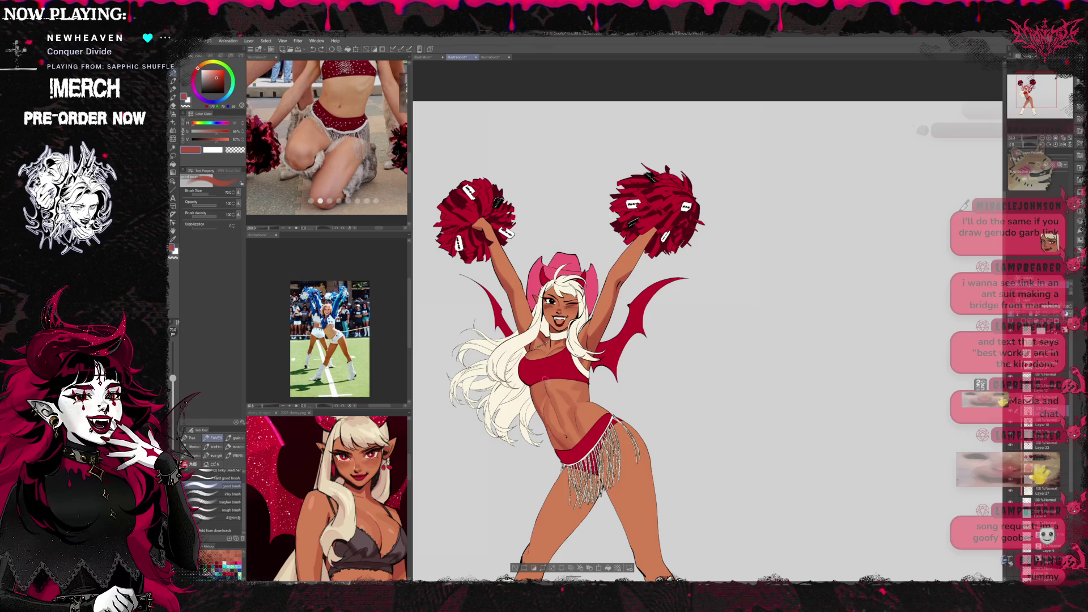
pyautogui.press('[')
pyautogui.press('[')
pyautogui.press('[')
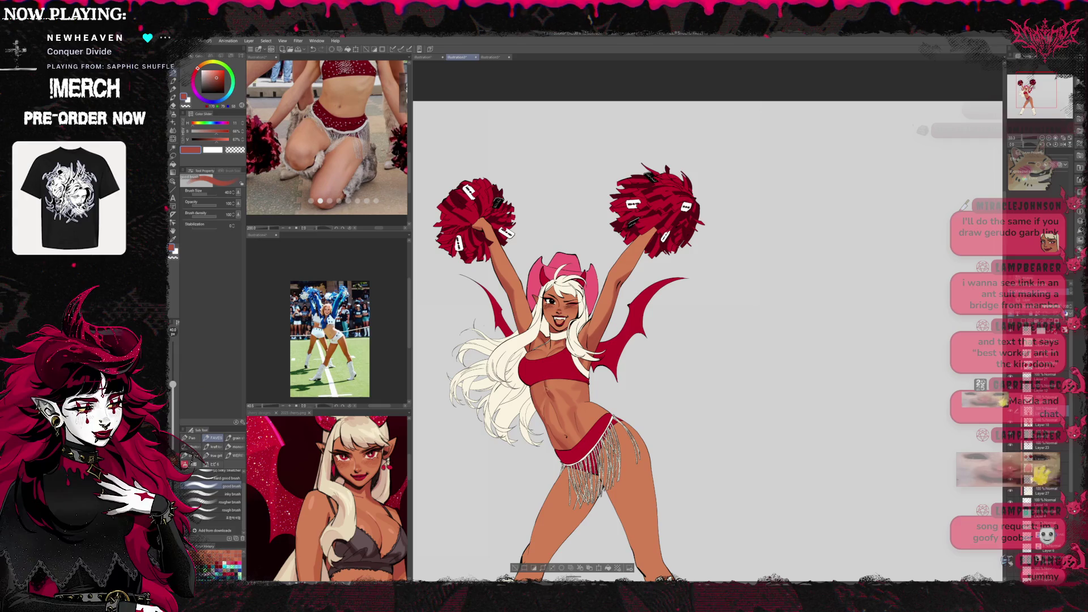
pyautogui.keyDown('alt'); pyautogui.click(554, 391); pyautogui.keyUp('alt')
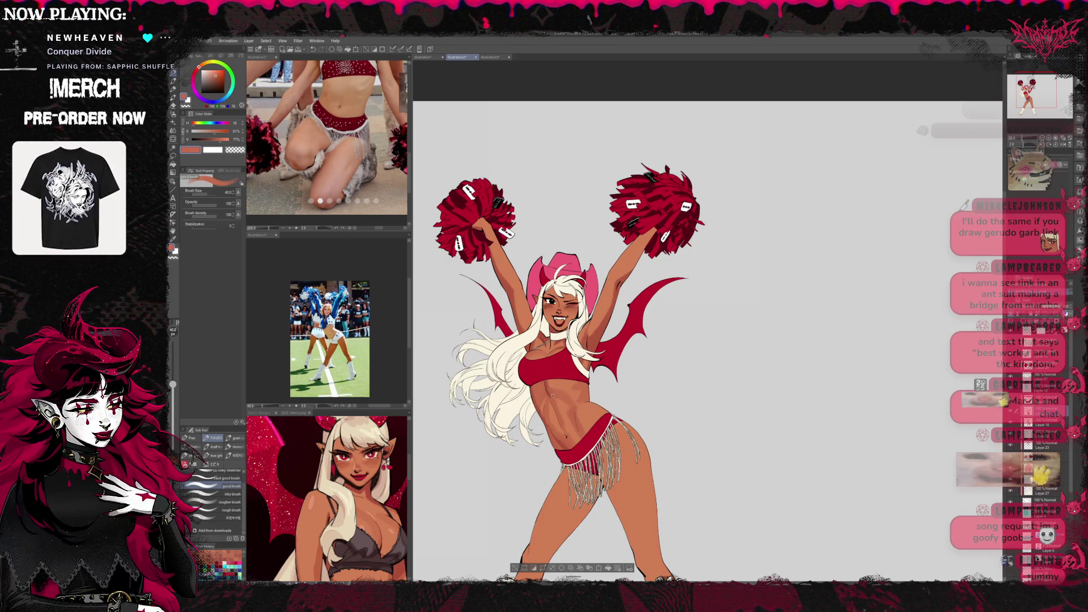
# Flip the view back to normal, recentre the figure and shade with light and reddish skin tones.
pyautogui.press('h')
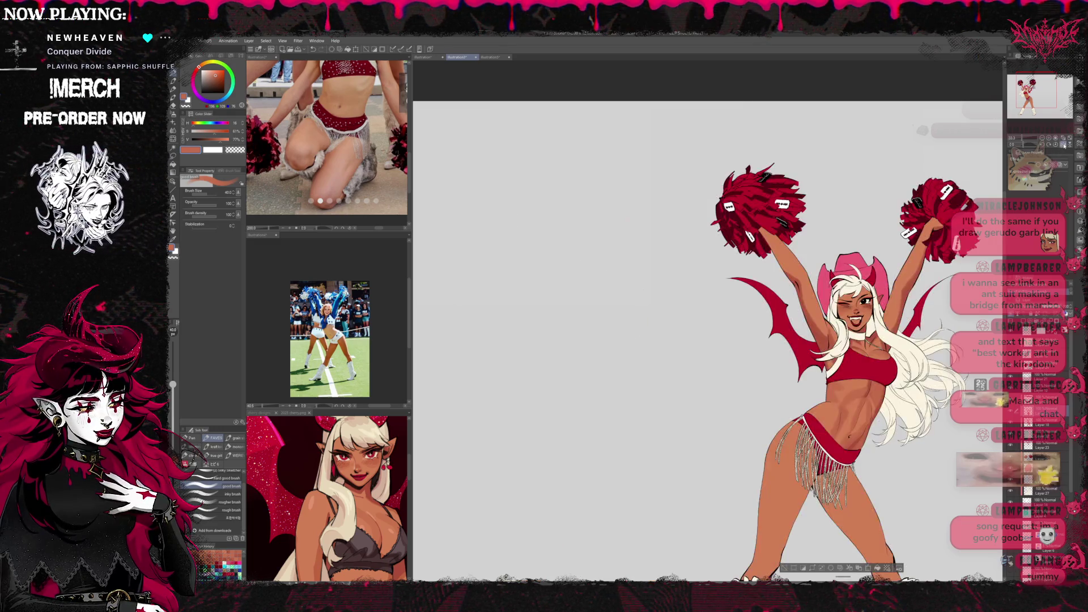
pyautogui.moveTo(822, 340); pyautogui.dragTo(646, 356)
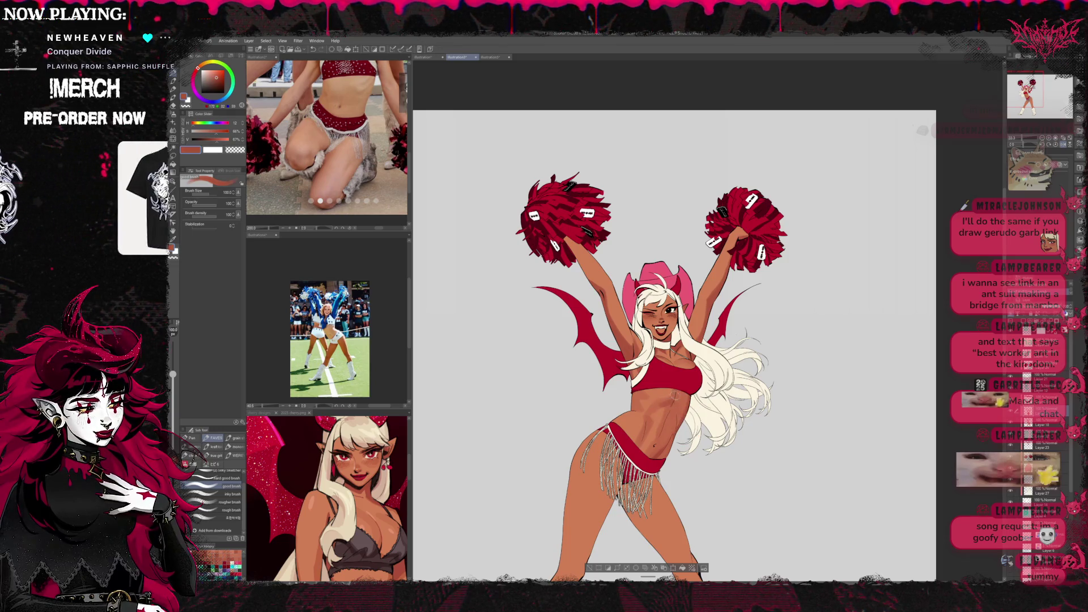
pyautogui.keyDown('alt'); pyautogui.click(662, 420); pyautogui.keyUp('alt')
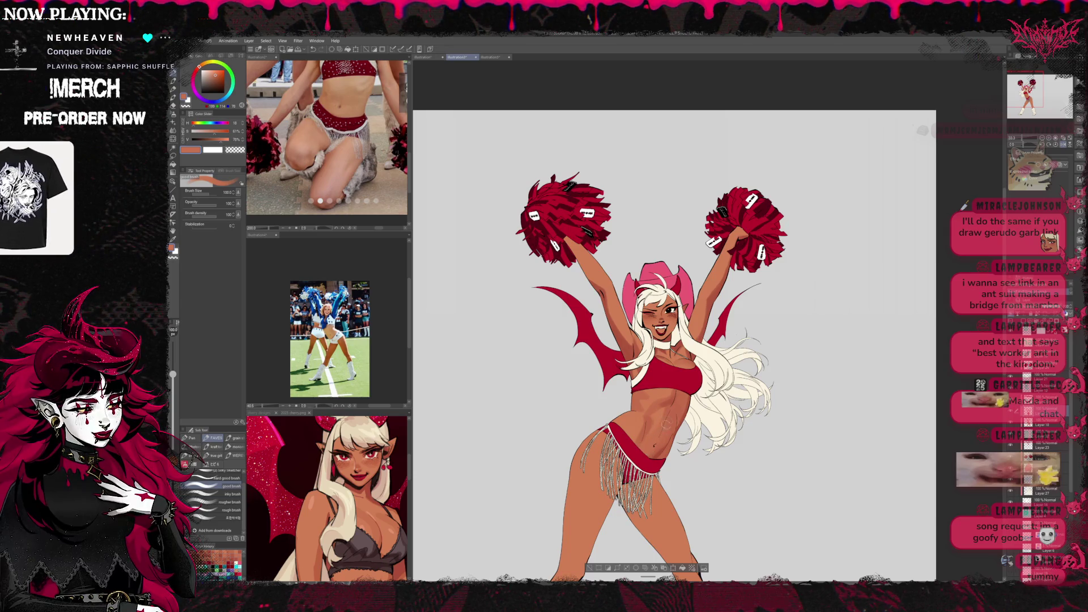
pyautogui.keyDown('alt'); pyautogui.click(669, 439); pyautogui.keyUp('alt')
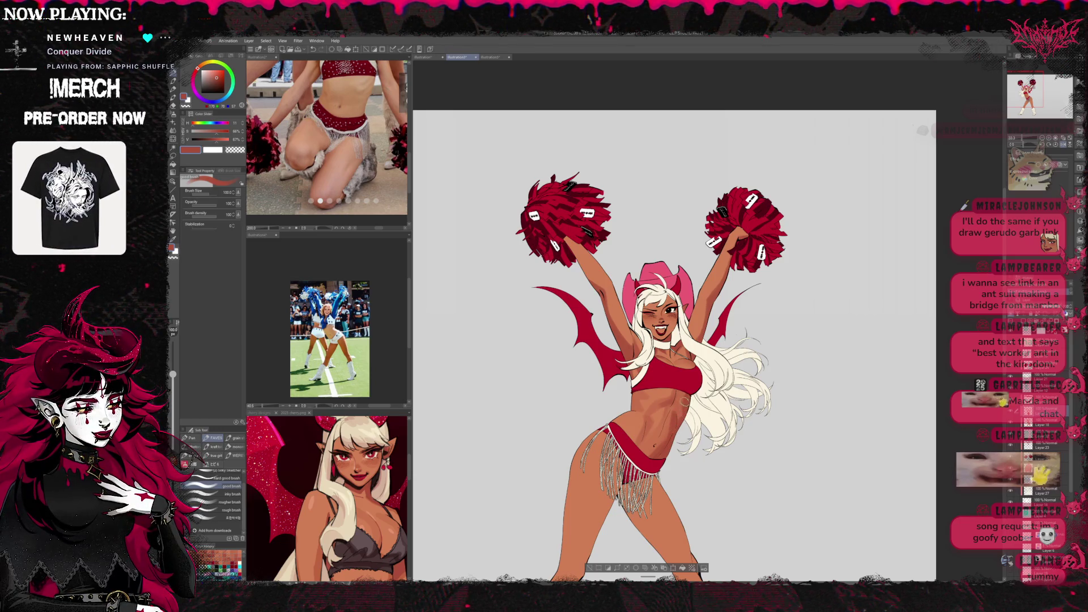
# Shade the legs down to the leg warmers, then mirror the canvas and zoom out slightly.
pyautogui.moveTo(675, 363); pyautogui.dragTo(658, 322)
pyautogui.keyDown('alt'); pyautogui.click(642, 376); pyautogui.keyUp('alt')
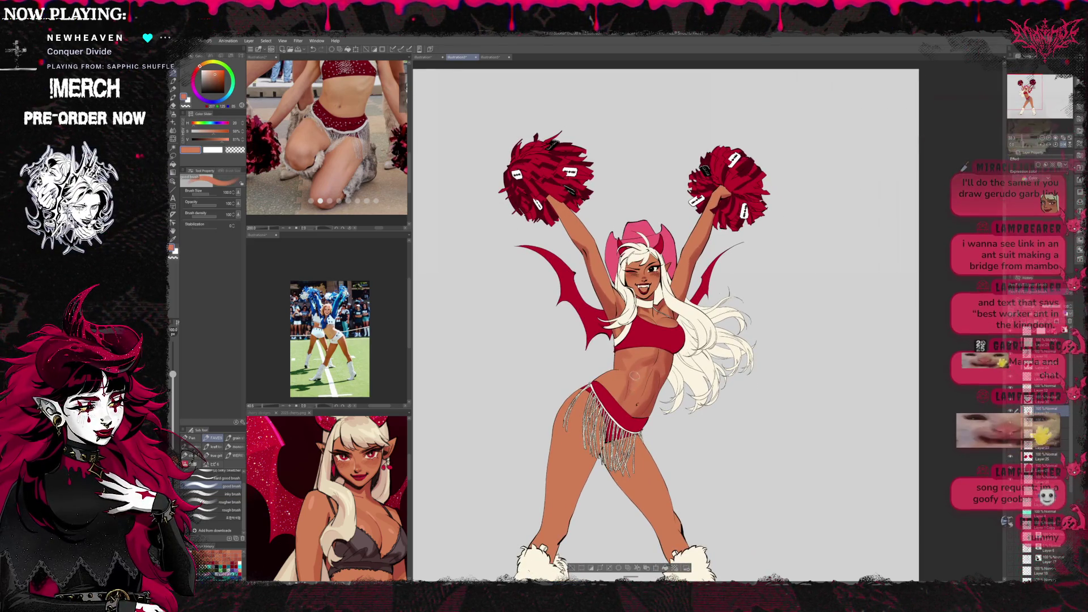
pyautogui.moveTo(641, 376); pyautogui.dragTo(642, 394)
pyautogui.keyDown('alt'); pyautogui.click(636, 400); pyautogui.keyUp('alt')
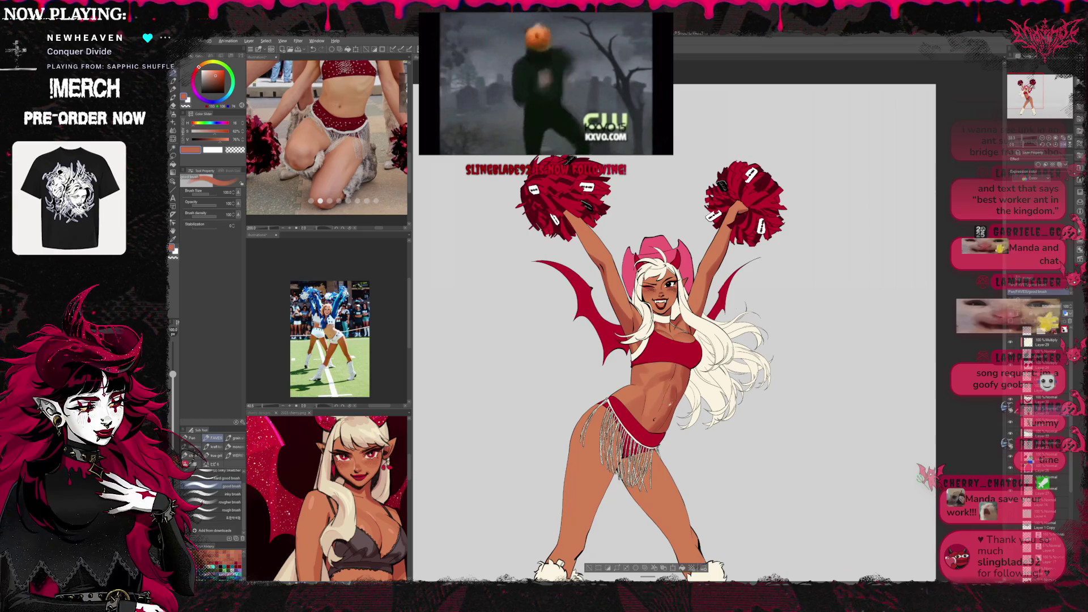
pyautogui.keyDown('alt'); pyautogui.click(672, 395); pyautogui.keyUp('alt')
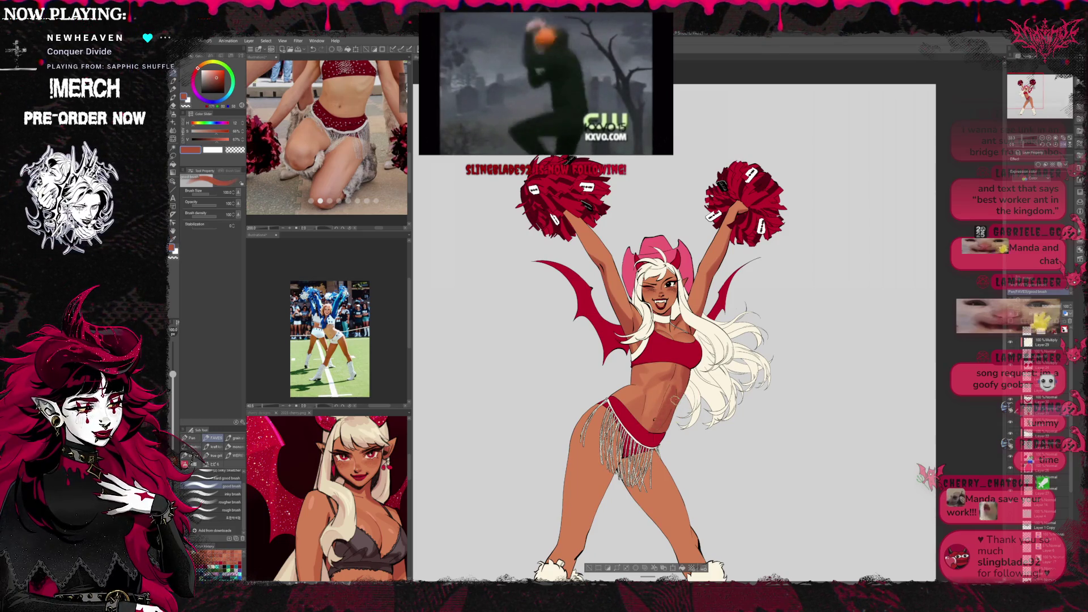
pyautogui.press('h')
pyautogui.hotkey('ctrl', '0')
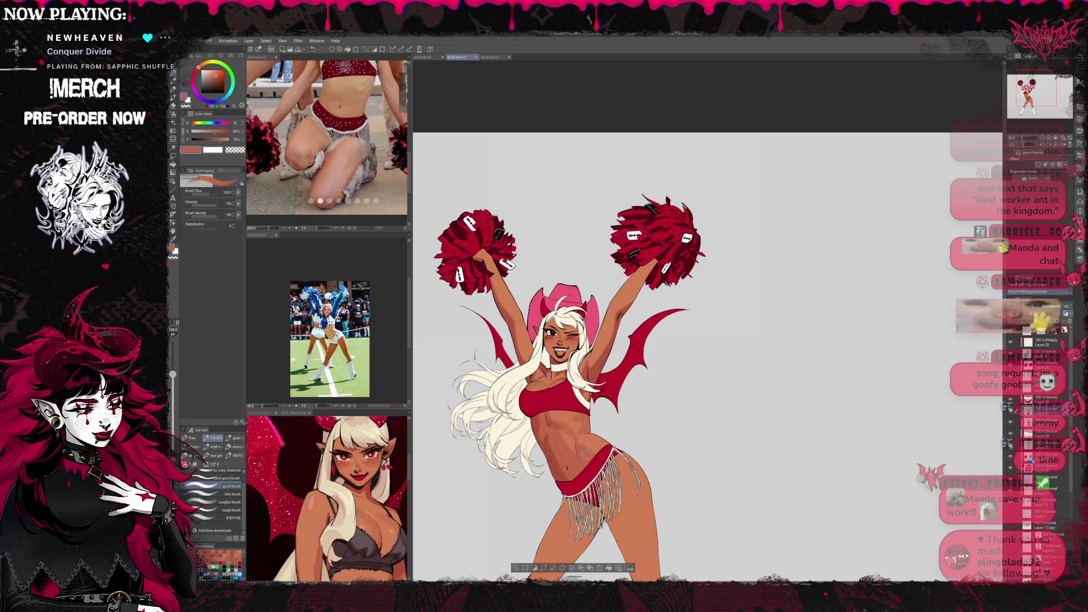
# Blend lighter and darker sampled skin tones over the belly and legs, then flip the view back.
pyautogui.scroll(-1, 593, 423)
pyautogui.scroll(-1, 592, 422)
pyautogui.scroll(-1, 647, 345)
pyautogui.keyDown('alt'); pyautogui.click(559, 391); pyautogui.keyUp('alt')
pyautogui.keyDown('alt'); pyautogui.click(578, 374); pyautogui.keyUp('alt')
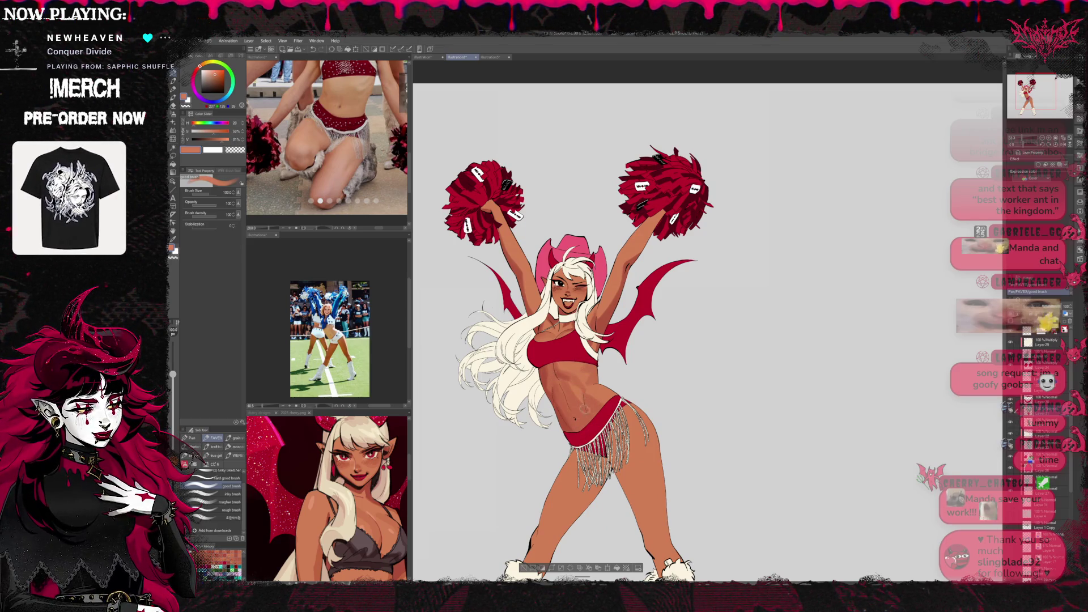
pyautogui.keyDown('alt'); pyautogui.click(579, 421); pyautogui.keyUp('alt')
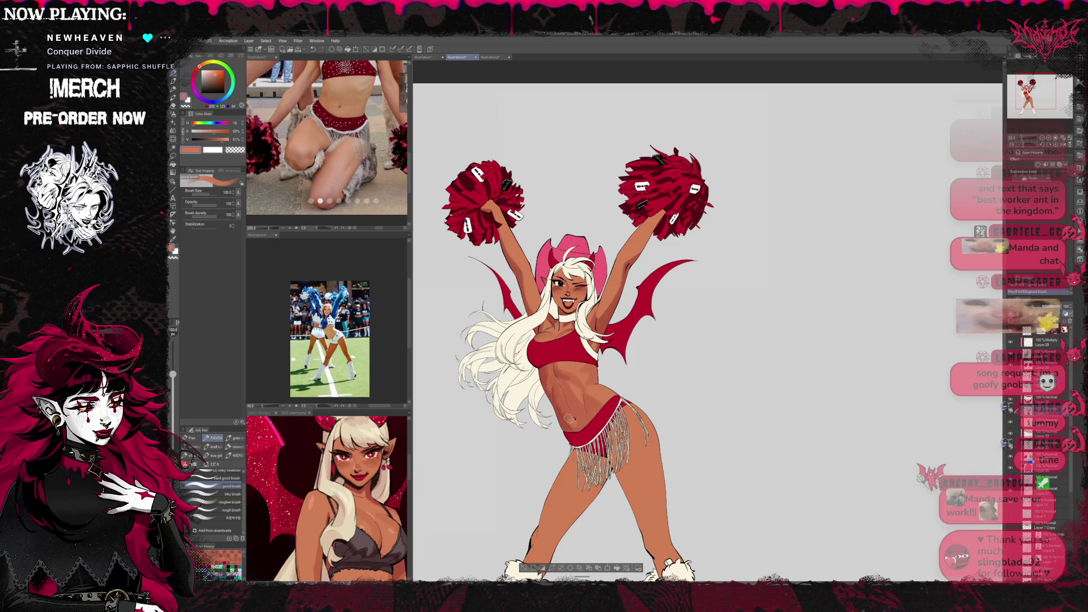
pyautogui.keyDown('alt'); pyautogui.click(568, 422); pyautogui.keyUp('alt')
pyautogui.keyDown('alt'); pyautogui.click(574, 425); pyautogui.keyUp('alt')
pyautogui.keyDown('alt'); pyautogui.click(569, 374); pyautogui.keyUp('alt')
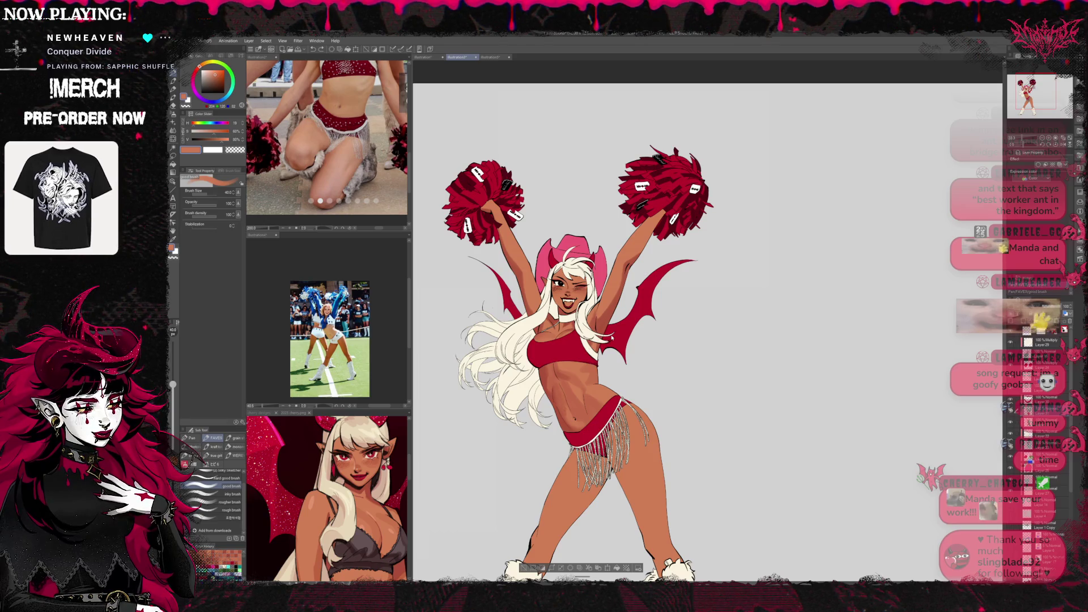
pyautogui.press('h')
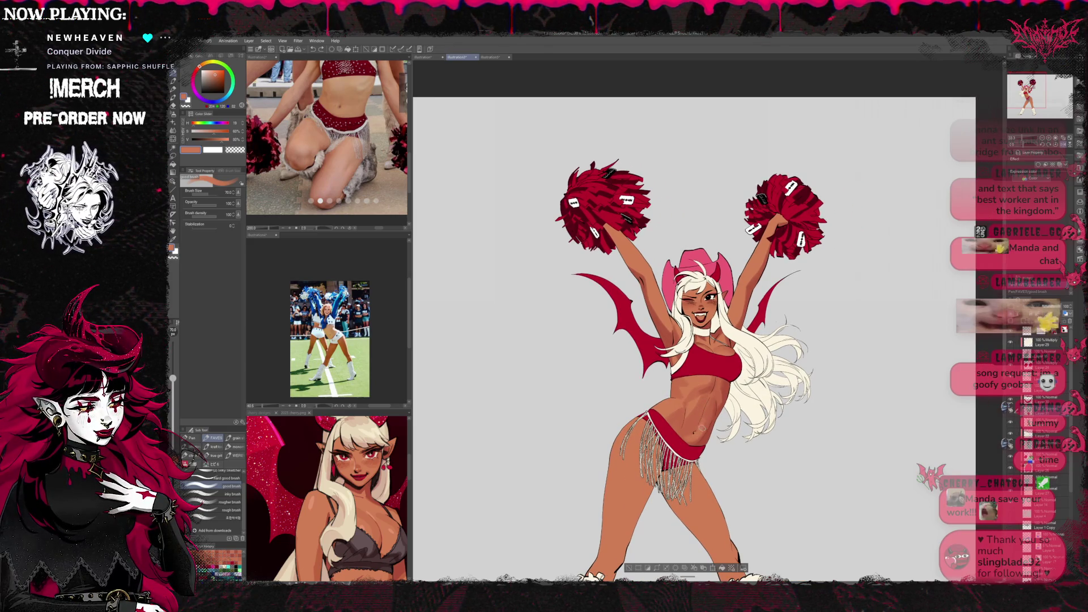
# Shade the belly with darker skin and reddish shadow tones against the lighter base.
pyautogui.keyDown('alt'); pyautogui.click(708, 419); pyautogui.keyUp('alt')
pyautogui.keyDown('alt'); pyautogui.click(703, 440); pyautogui.keyUp('alt')
pyautogui.keyDown('alt'); pyautogui.click(688, 432); pyautogui.keyUp('alt')
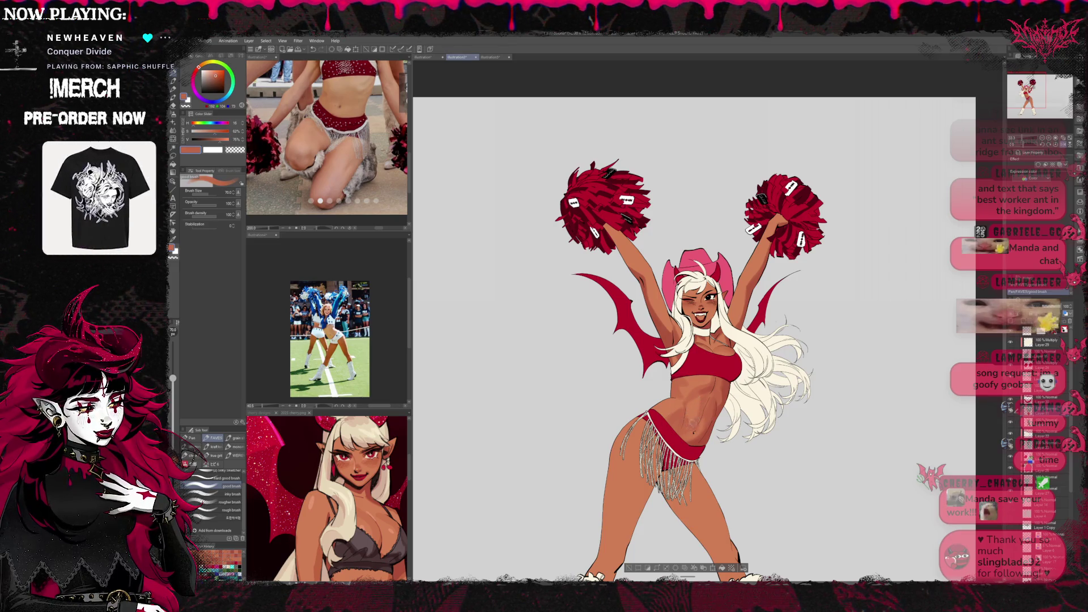
pyautogui.keyDown('alt'); pyautogui.click(719, 401); pyautogui.keyUp('alt')
pyautogui.scroll(-2, 719, 401)
pyautogui.keyDown('alt'); pyautogui.click(720, 397); pyautogui.keyUp('alt')
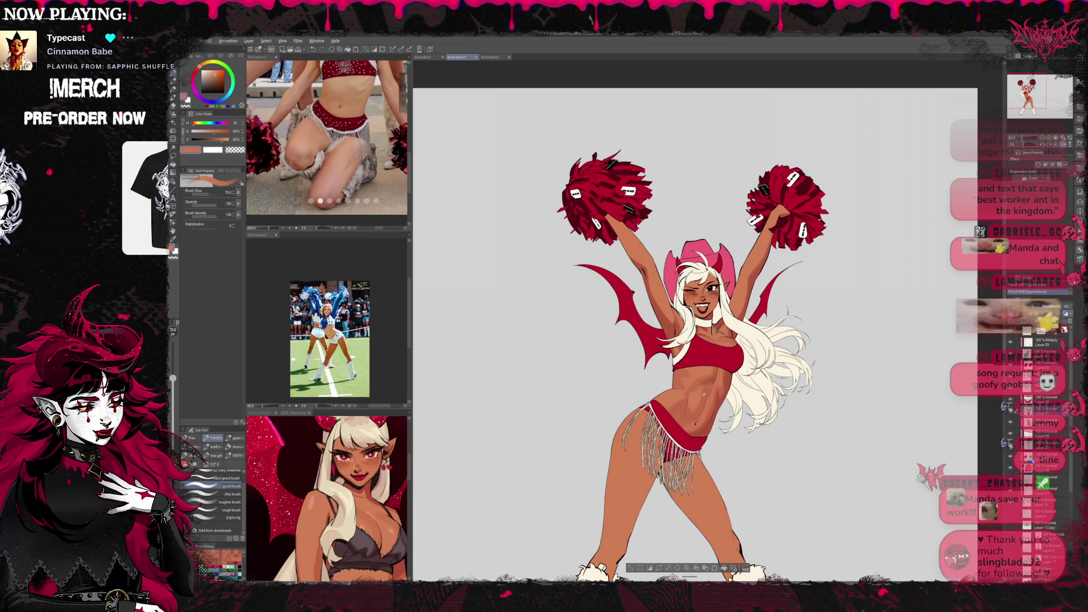
# Add slightly darker skin and dark reddish-brown shadows, then bring the full figure into view.
pyautogui.keyDown('alt'); pyautogui.click(702, 387); pyautogui.keyUp('alt')
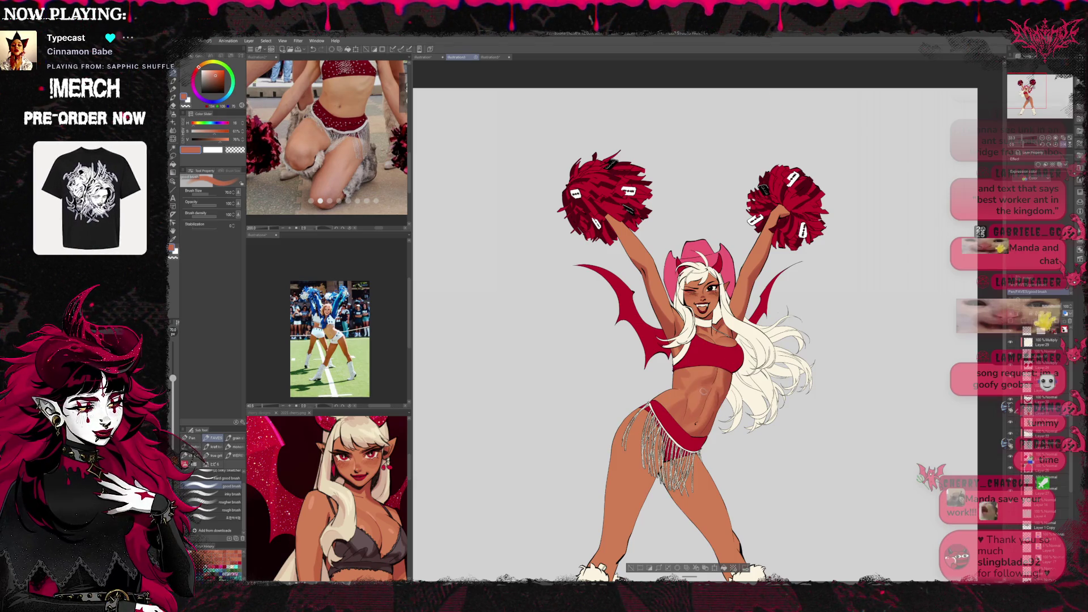
pyautogui.keyDown('alt'); pyautogui.click(686, 416); pyautogui.keyUp('alt')
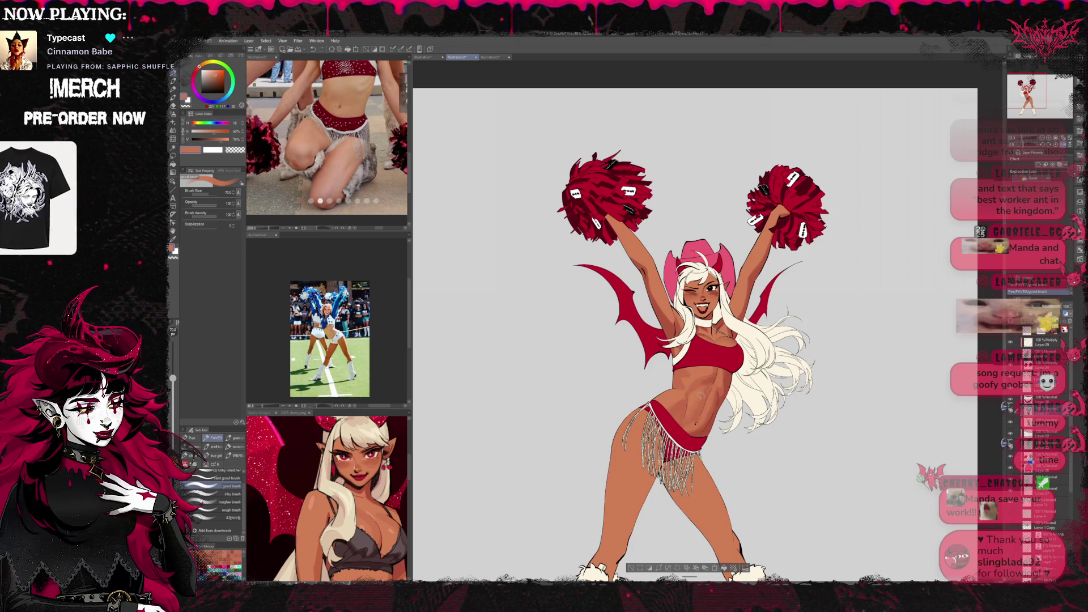
pyautogui.keyDown('alt'); pyautogui.click(684, 429); pyautogui.keyUp('alt')
pyautogui.keyDown('alt'); pyautogui.click(694, 433); pyautogui.keyUp('alt')
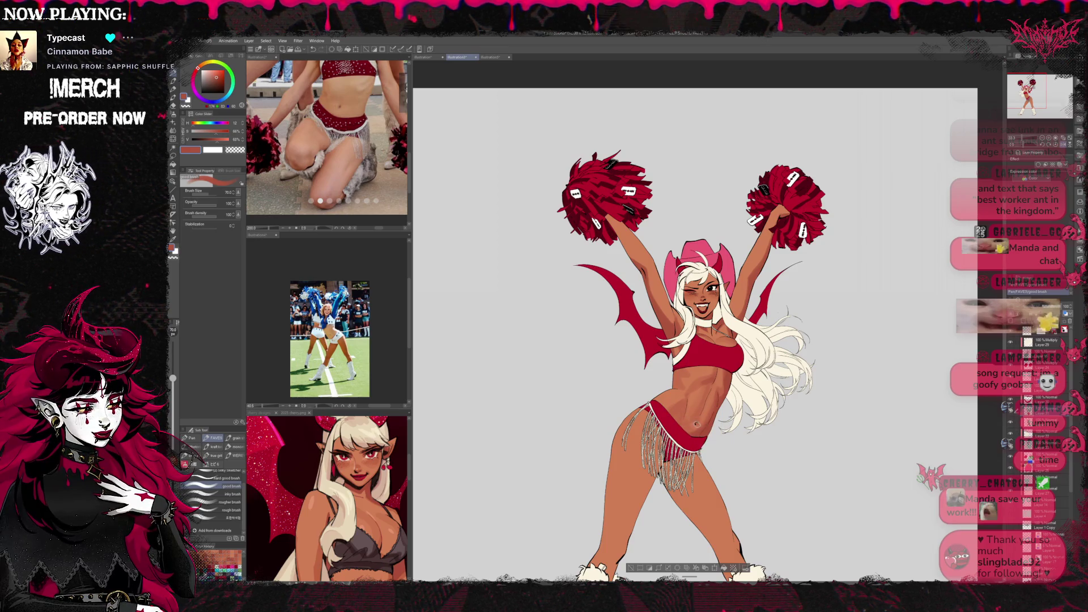
pyautogui.keyDown('alt'); pyautogui.click(699, 424); pyautogui.keyUp('alt')
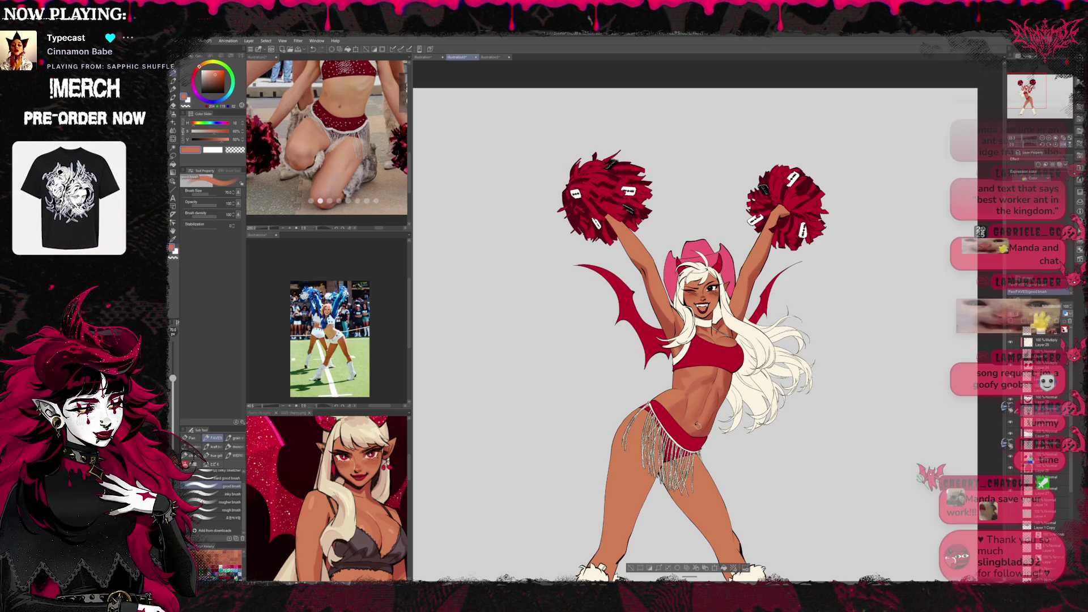
pyautogui.keyDown('alt'); pyautogui.click(702, 427); pyautogui.keyUp('alt')
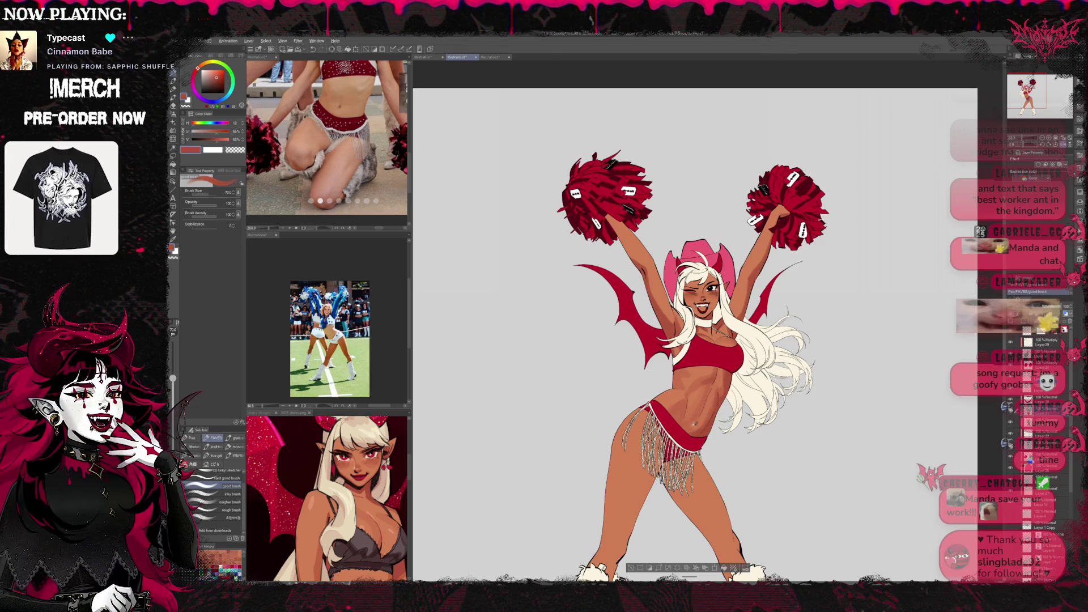
pyautogui.keyDown('alt'); pyautogui.click(703, 422); pyautogui.keyUp('alt')
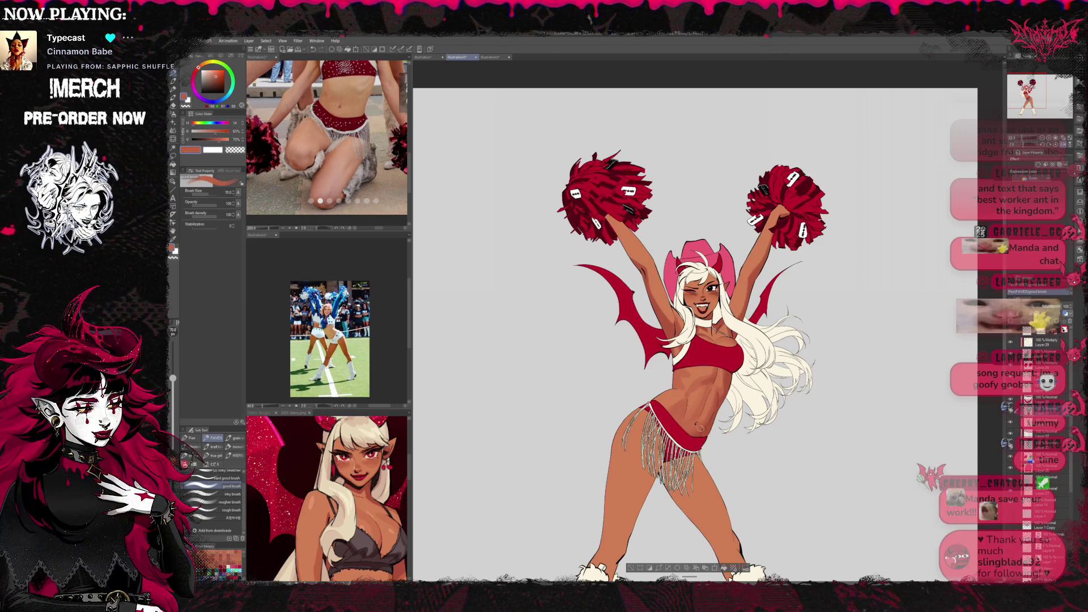
pyautogui.moveTo(703, 422); pyautogui.dragTo(532, 340)
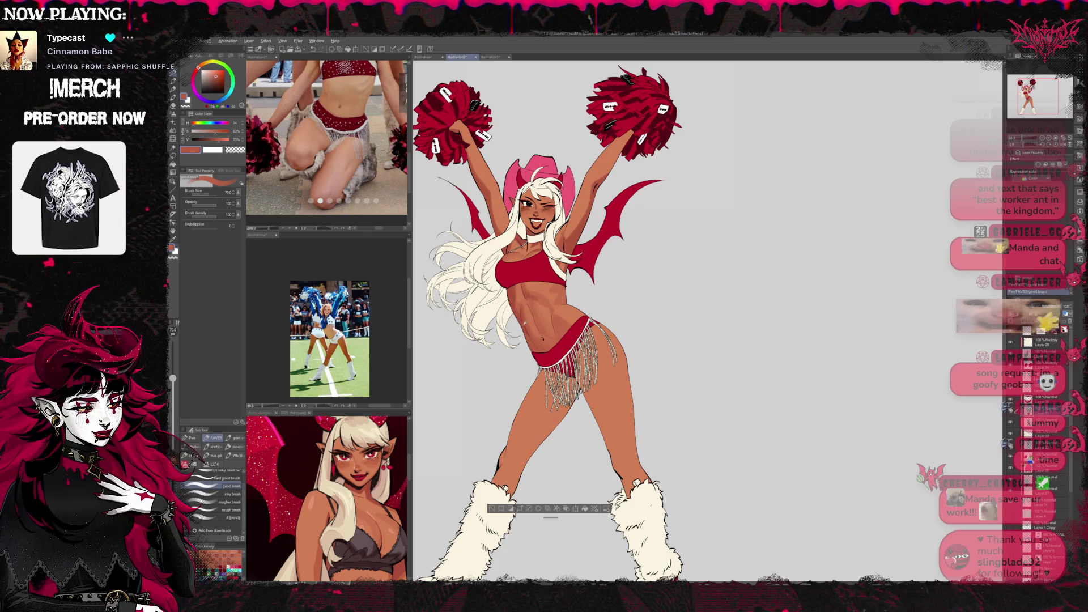
# Shade the upper torso with alternating lighter and darker sampled skin tones.
pyautogui.keyDown('alt'); pyautogui.click(524, 326); pyautogui.keyUp('alt')
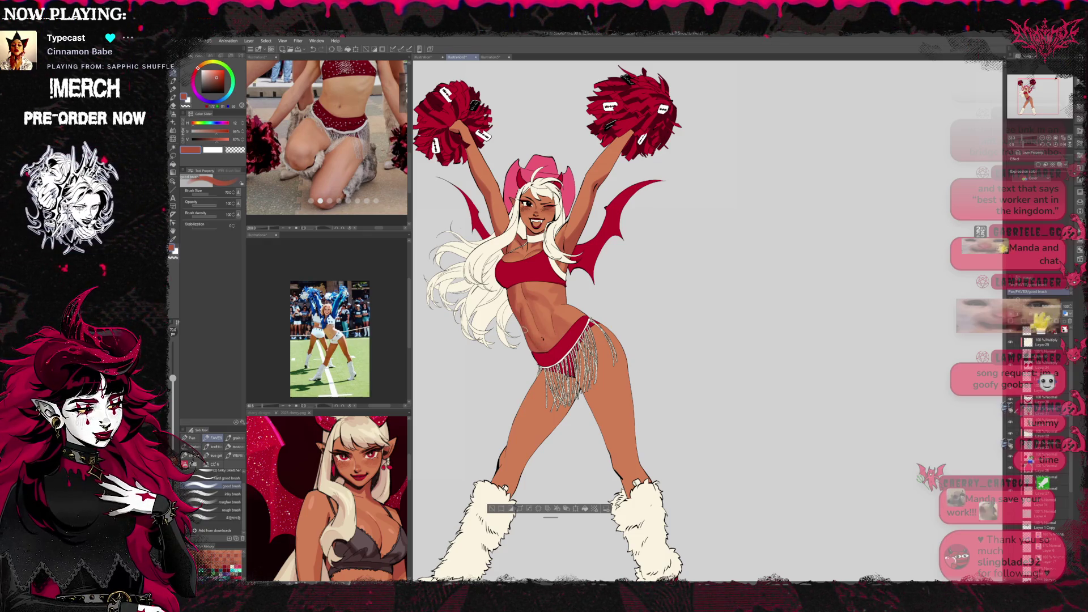
pyautogui.moveTo(543, 363); pyautogui.dragTo(546, 374)
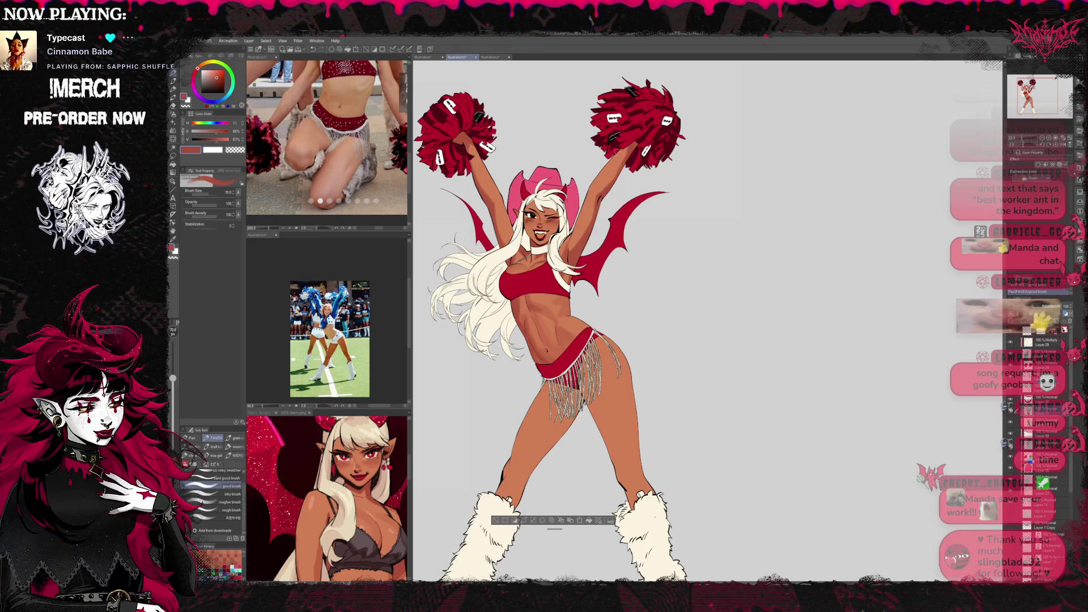
pyautogui.keyDown('alt'); pyautogui.click(560, 344); pyautogui.keyUp('alt')
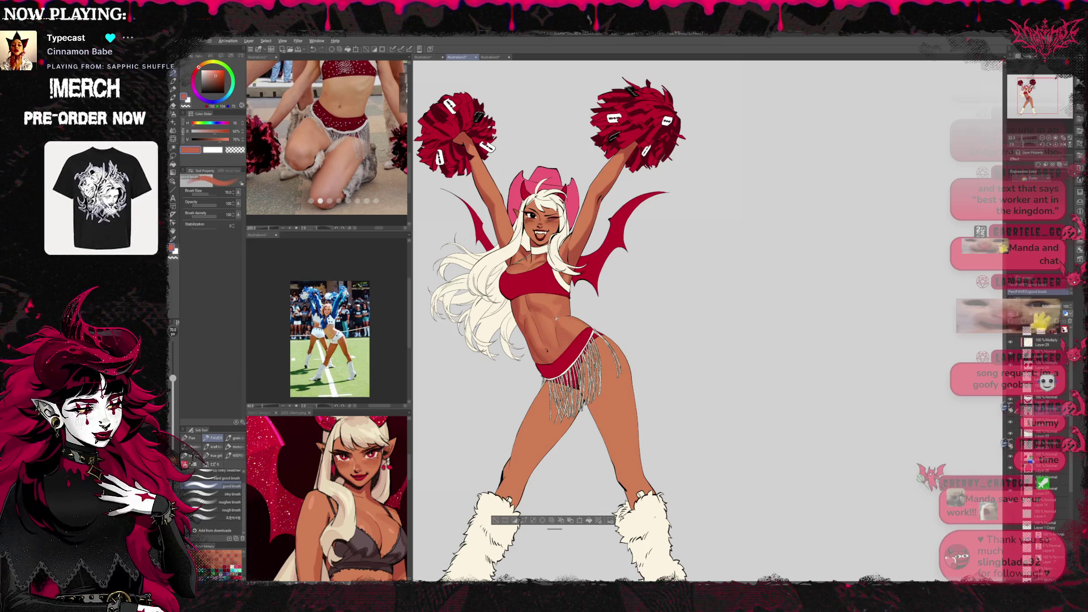
pyautogui.keyDown('alt'); pyautogui.click(554, 315); pyautogui.keyUp('alt')
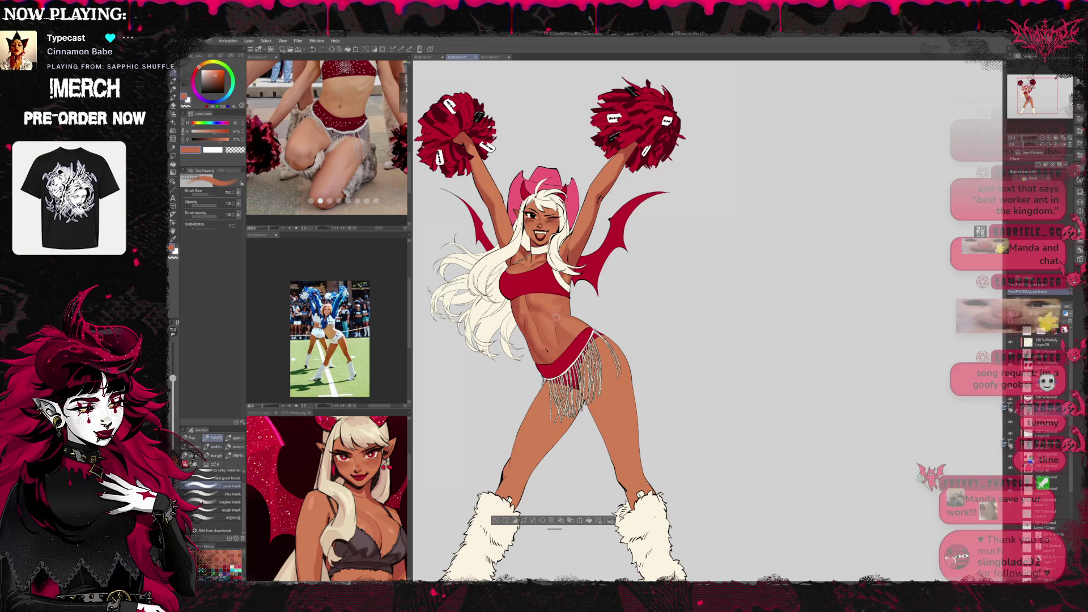
pyautogui.keyDown('alt'); pyautogui.click(540, 307); pyautogui.keyUp('alt')
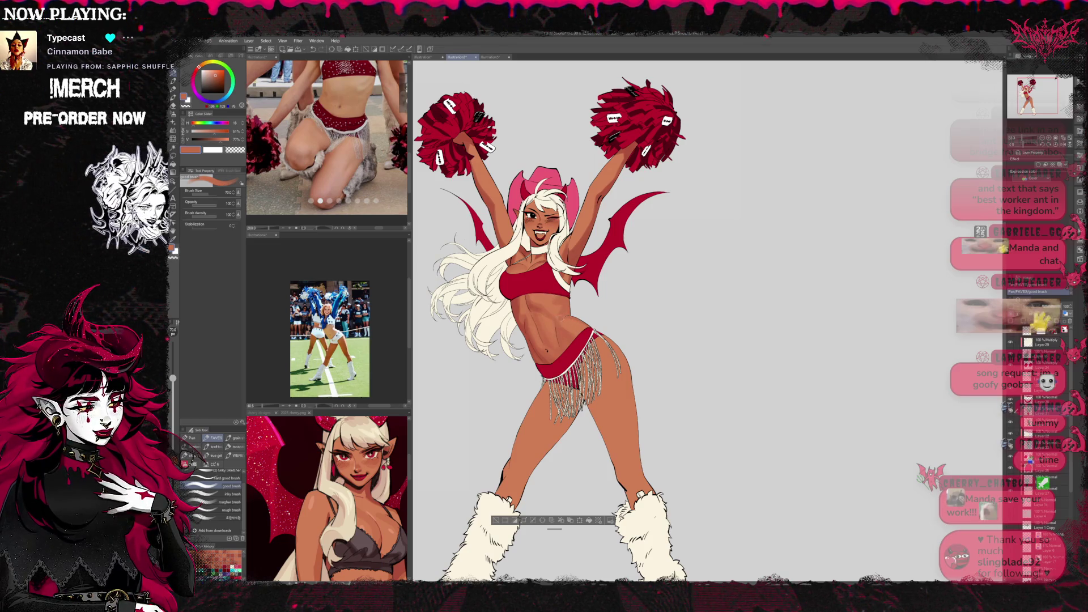
pyautogui.keyDown('alt'); pyautogui.click(548, 320); pyautogui.keyUp('alt')
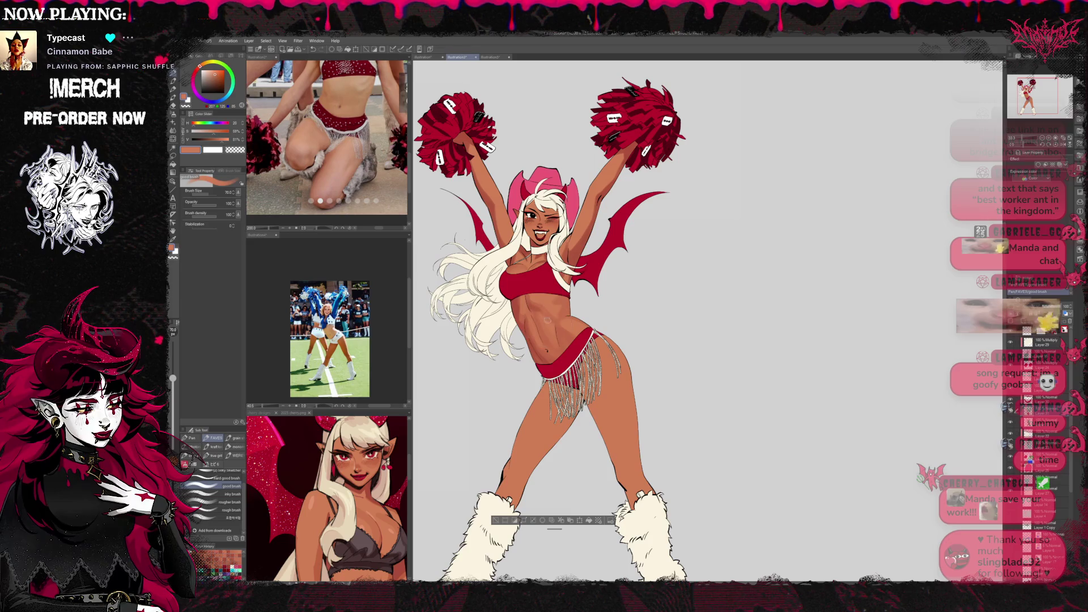
pyautogui.keyDown('alt'); pyautogui.click(543, 301); pyautogui.keyUp('alt')
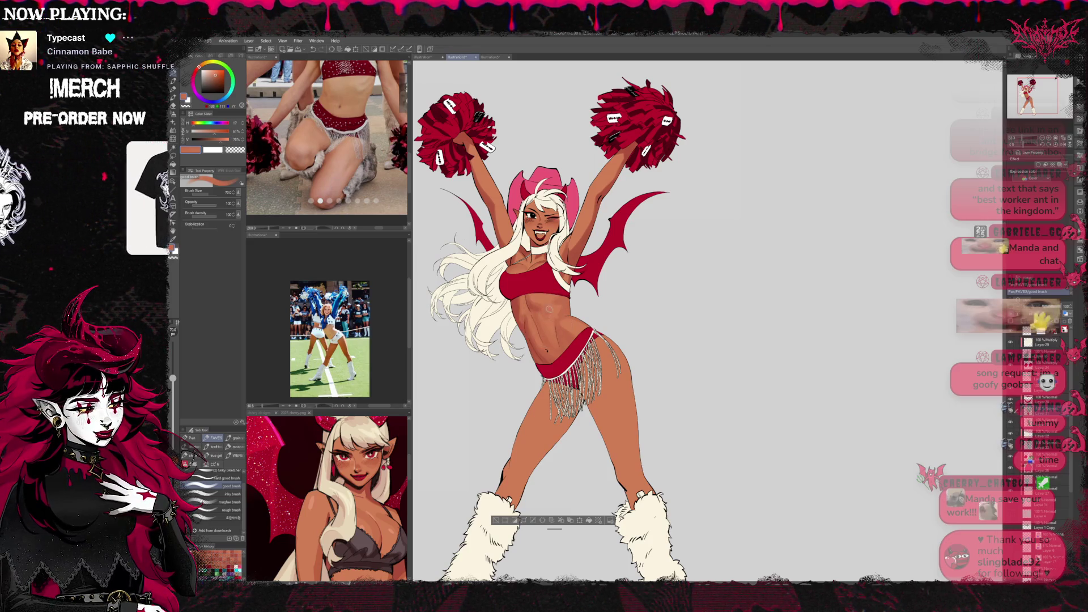
pyautogui.keyDown('alt'); pyautogui.click(547, 312); pyautogui.keyUp('alt')
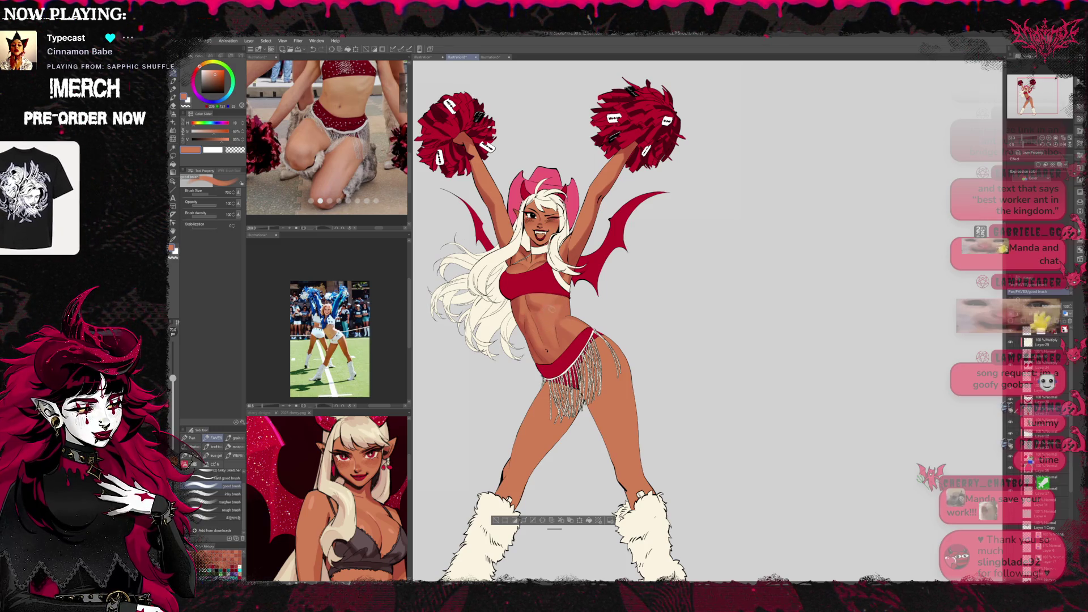
# Deepen the torso shadows and navel with dark red, then bring the shoes into view.
pyautogui.keyDown('alt'); pyautogui.click(541, 314); pyautogui.keyUp('alt')
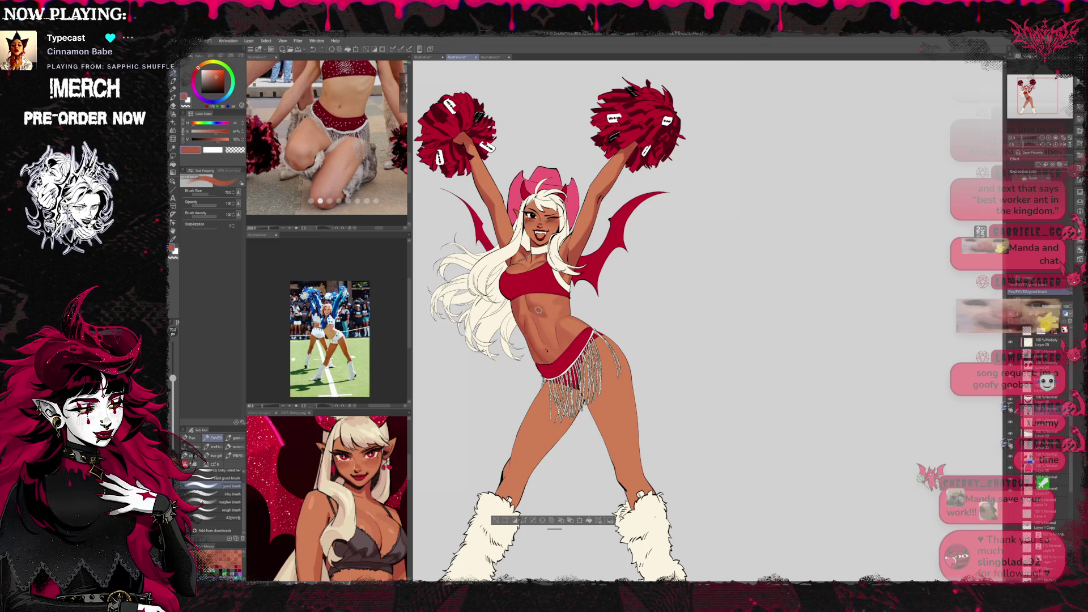
pyautogui.keyDown('alt'); pyautogui.click(549, 321); pyautogui.keyUp('alt')
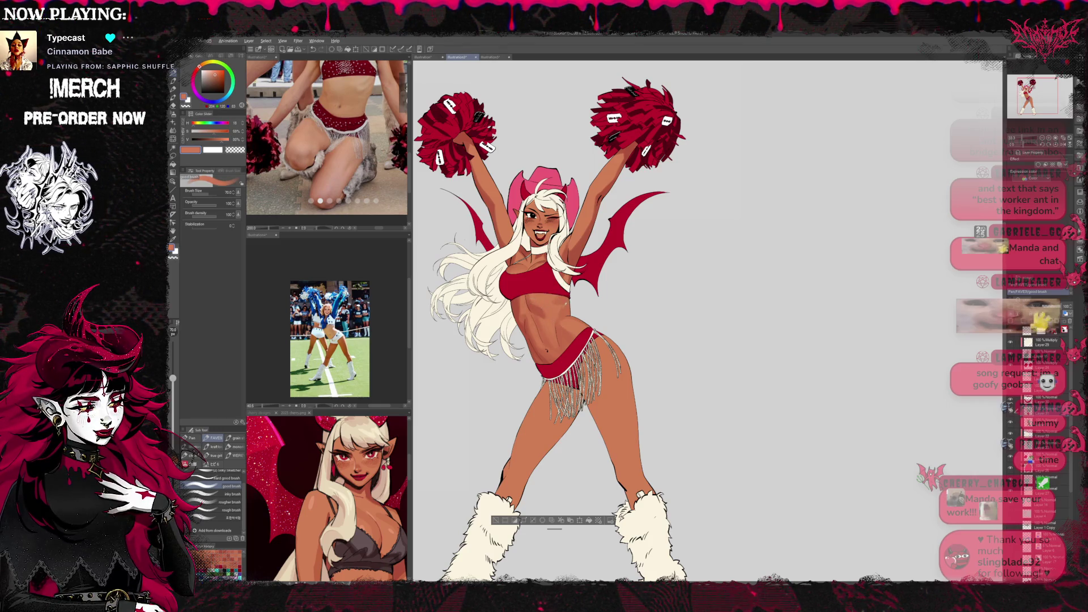
pyautogui.keyDown('alt'); pyautogui.click(563, 291); pyautogui.keyUp('alt')
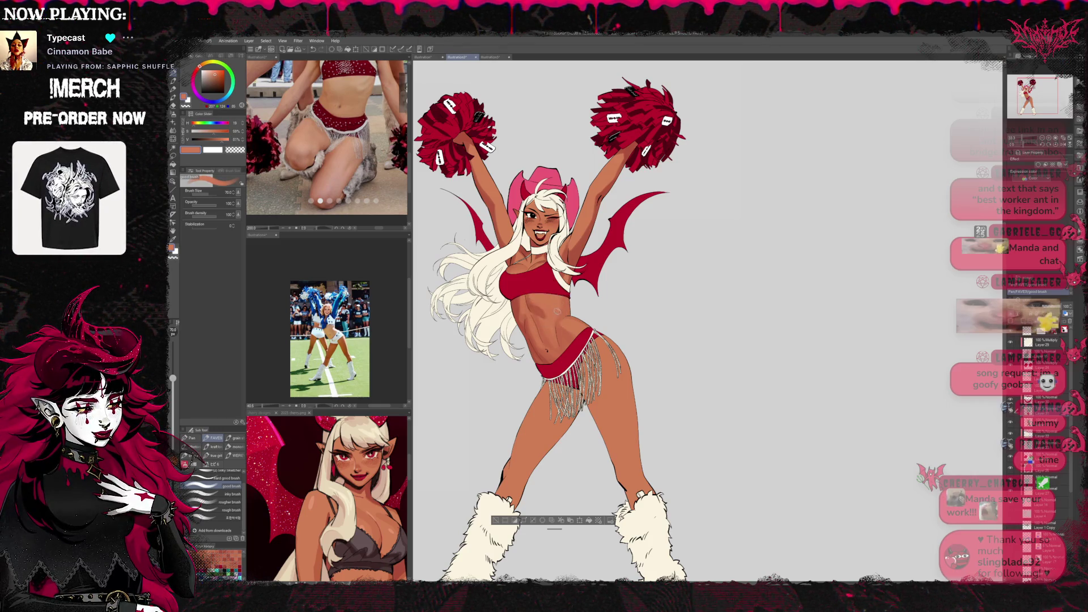
pyautogui.keyDown('alt'); pyautogui.click(536, 348); pyautogui.keyUp('alt')
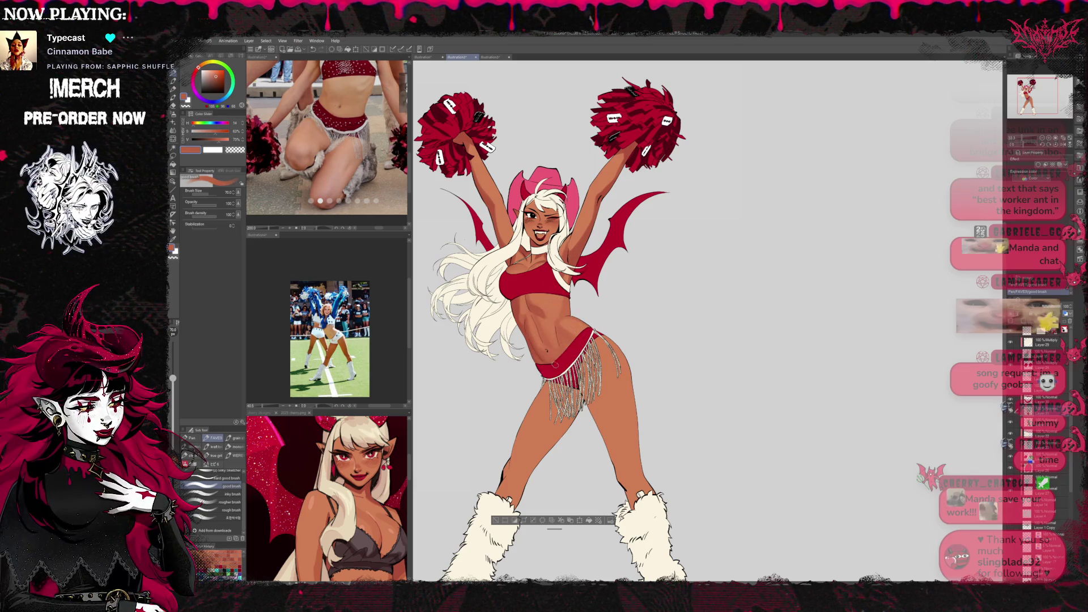
pyautogui.keyDown('alt'); pyautogui.click(551, 343); pyautogui.keyUp('alt')
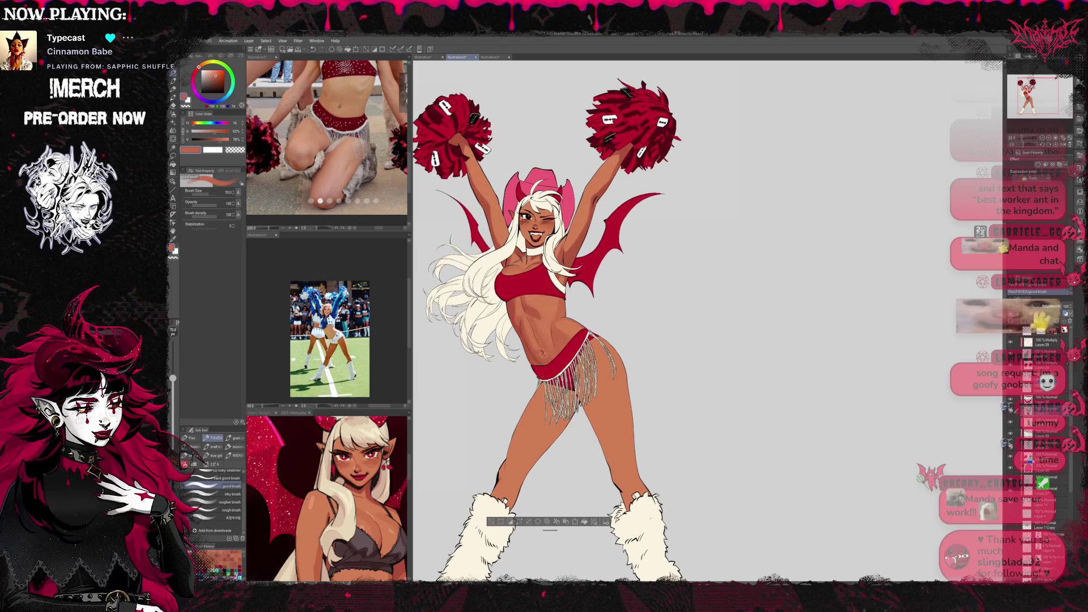
pyautogui.keyDown('alt'); pyautogui.click(526, 347); pyautogui.keyUp('alt')
pyautogui.moveTo(521, 344); pyautogui.dragTo(526, 351)
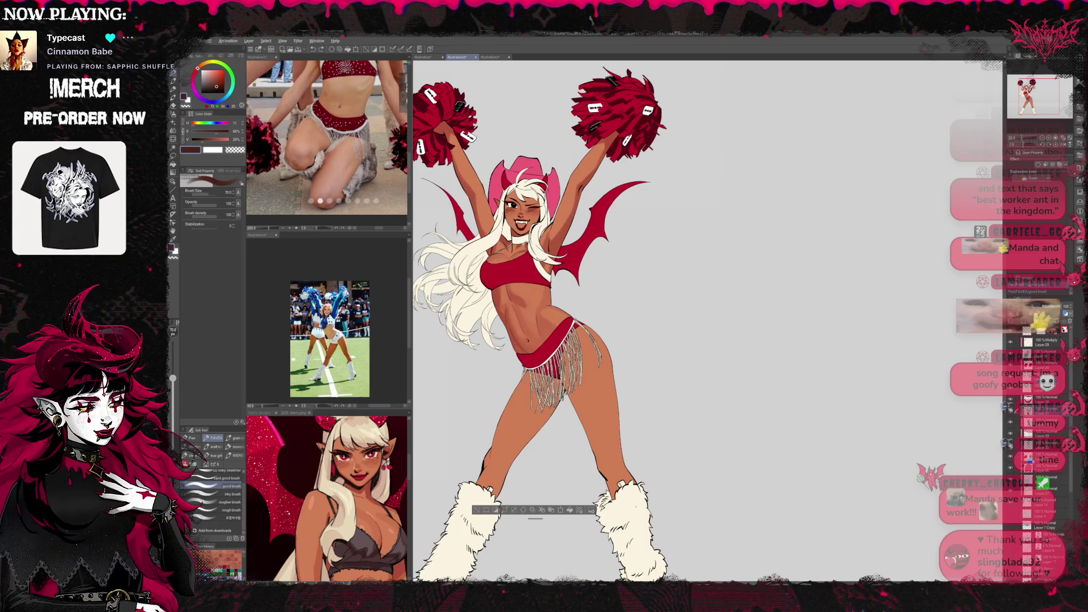
pyautogui.keyDown('alt'); pyautogui.click(507, 242); pyautogui.keyUp('alt')
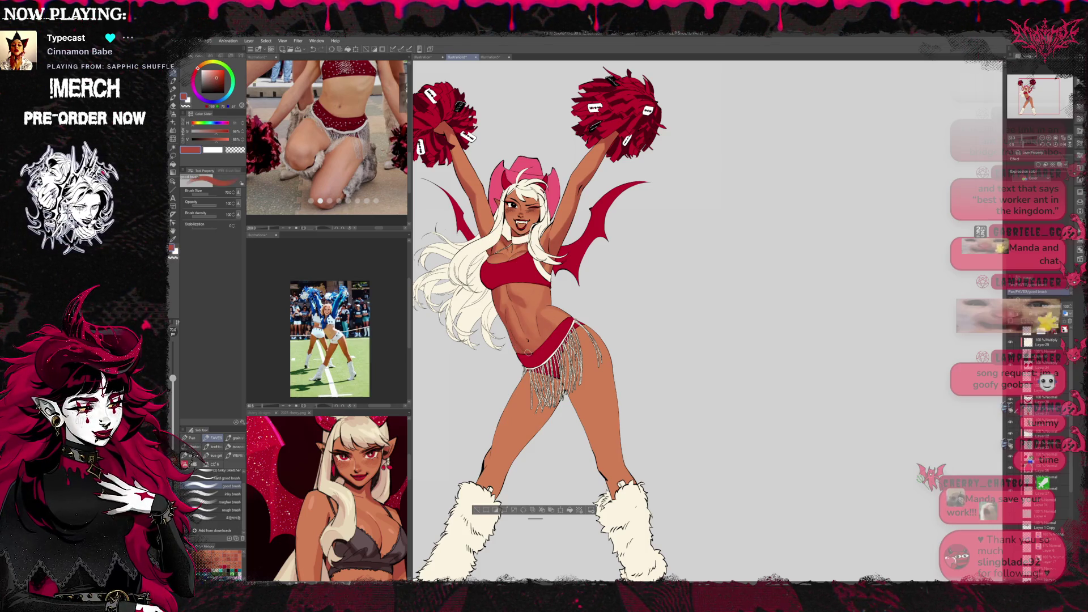
pyautogui.moveTo(626, 338)
pyautogui.mouseDown()
pyautogui.moveTo(620, 310)
pyautogui.moveTo(642, 298)
pyautogui.mouseUp()
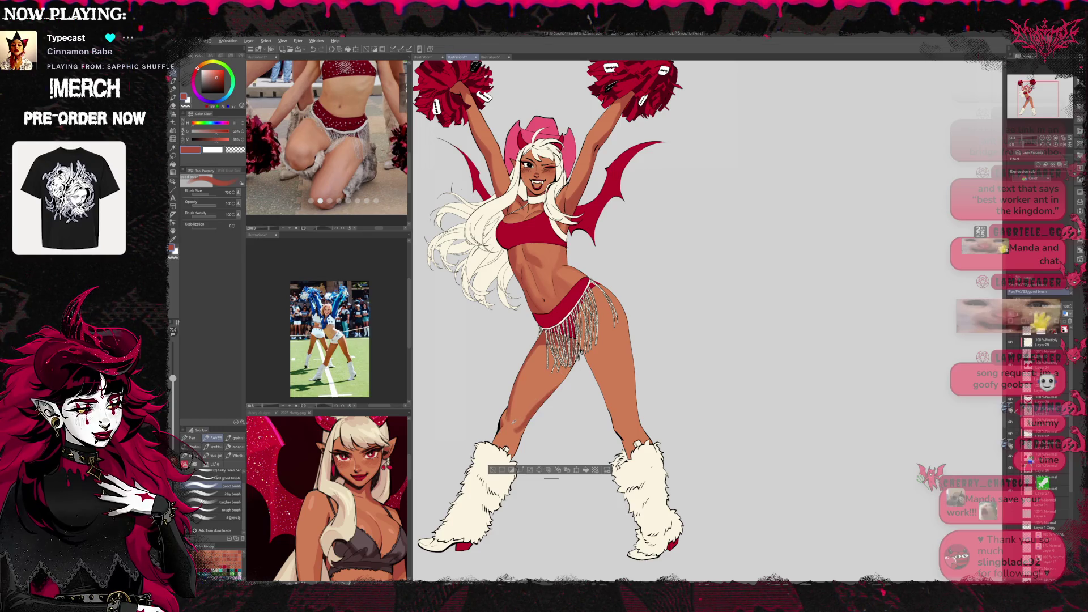
# Shade the hips and legs with lighter skin tones and darker red-brown shadows.
pyautogui.keyDown('alt'); pyautogui.click(558, 262); pyautogui.keyUp('alt')
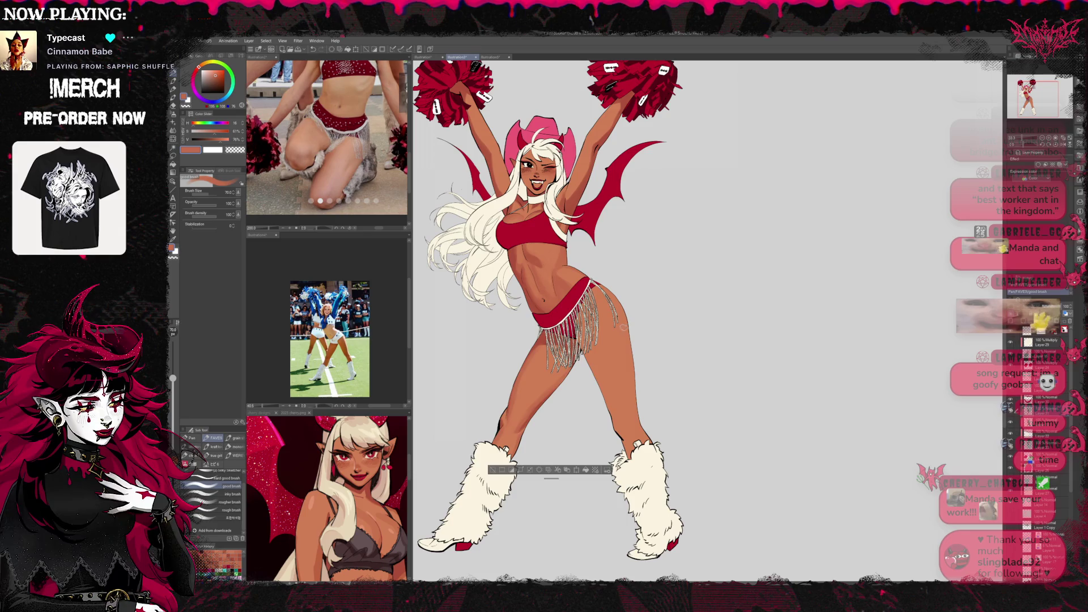
pyautogui.keyDown('alt'); pyautogui.click(501, 424); pyautogui.keyUp('alt')
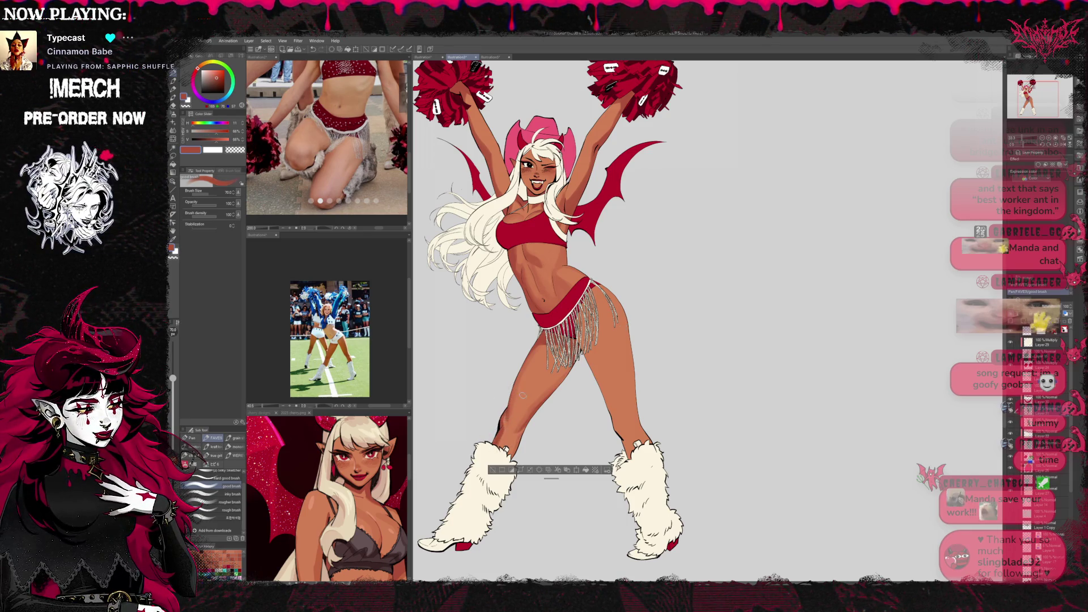
pyautogui.keyDown('alt'); pyautogui.click(504, 428); pyautogui.keyUp('alt')
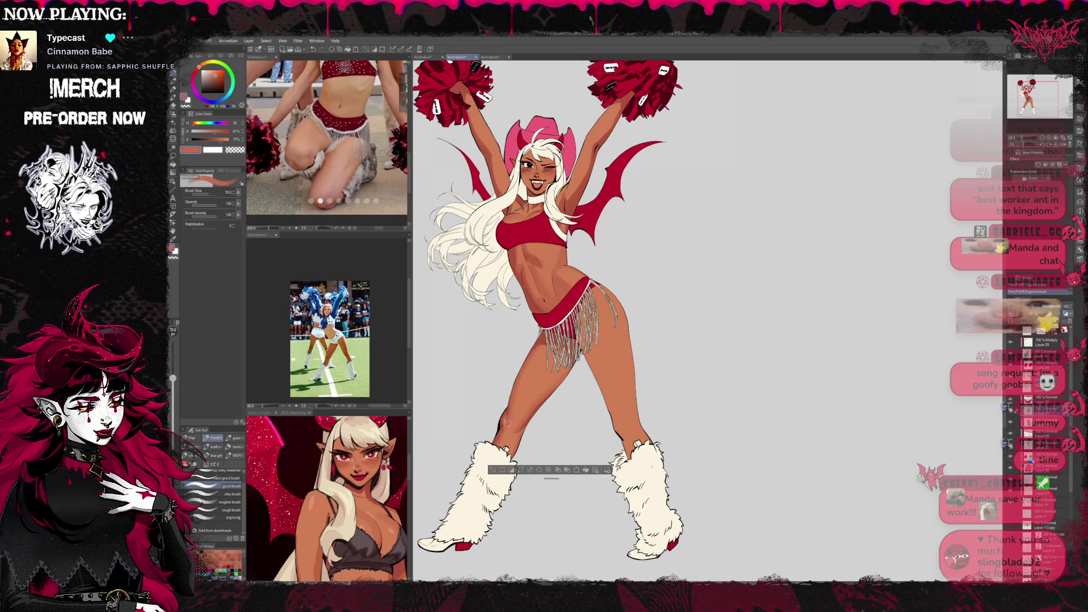
pyautogui.moveTo(507, 420); pyautogui.dragTo(469, 429)
pyautogui.keyDown('alt'); pyautogui.click(477, 421); pyautogui.keyUp('alt')
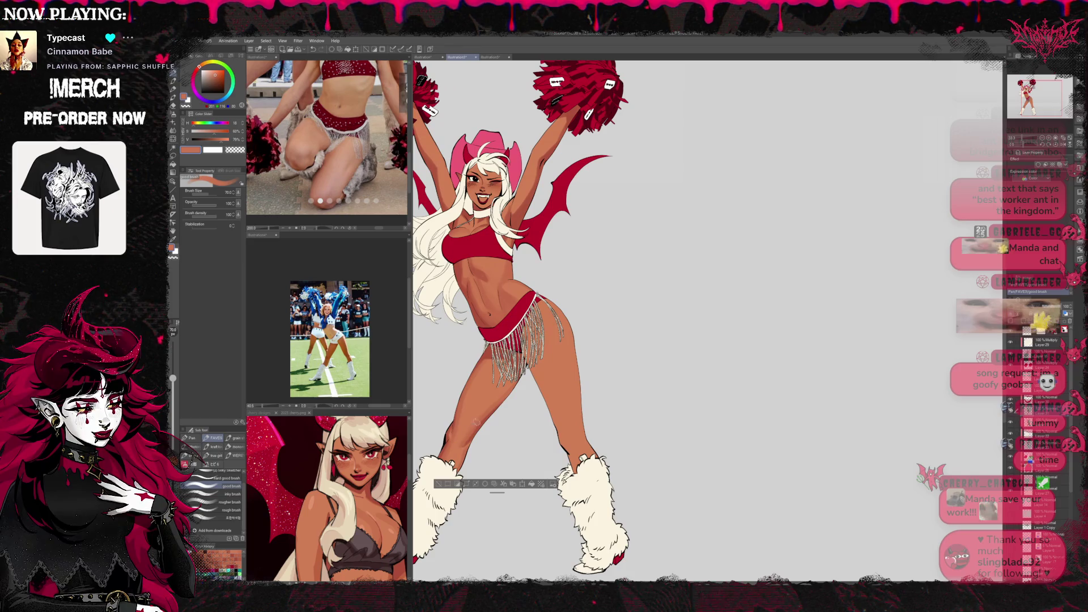
pyautogui.keyDown('alt'); pyautogui.click(550, 292); pyautogui.keyUp('alt')
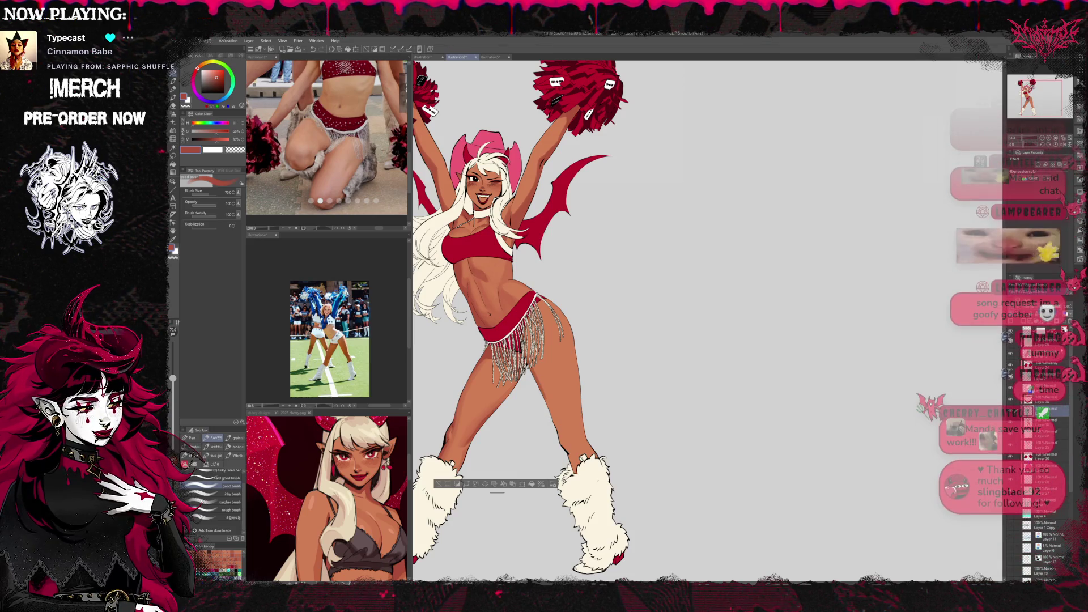
# Hide the bikini bottom's fringe and sample skin tones from the thigh.
pyautogui.click(1010, 353)
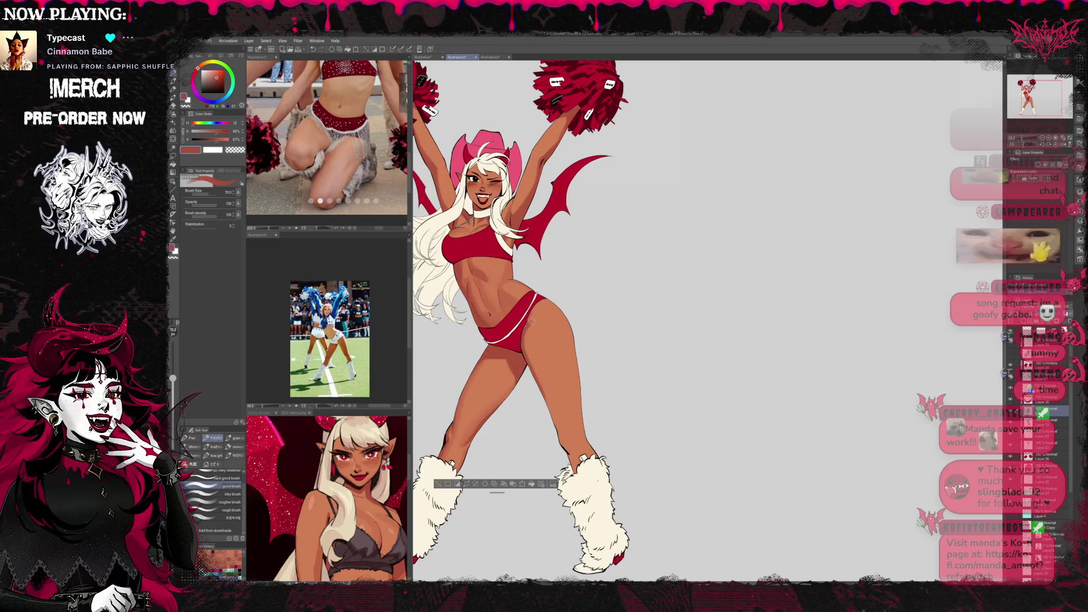
pyautogui.keyDown('alt'); pyautogui.click(536, 309); pyautogui.keyUp('alt')
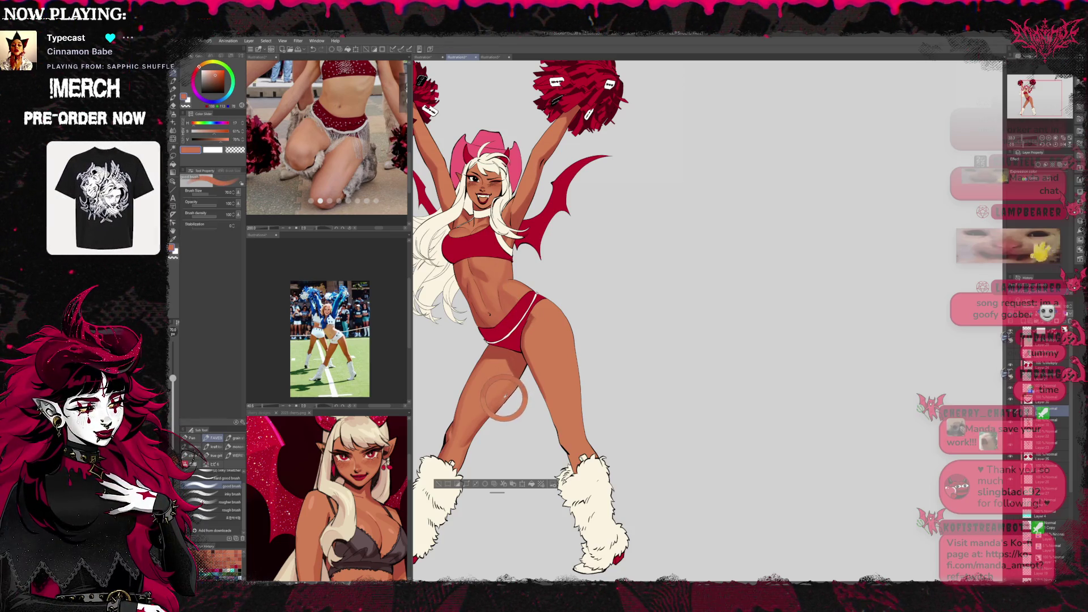
pyautogui.keyDown('alt'); pyautogui.click(529, 339); pyautogui.keyUp('alt')
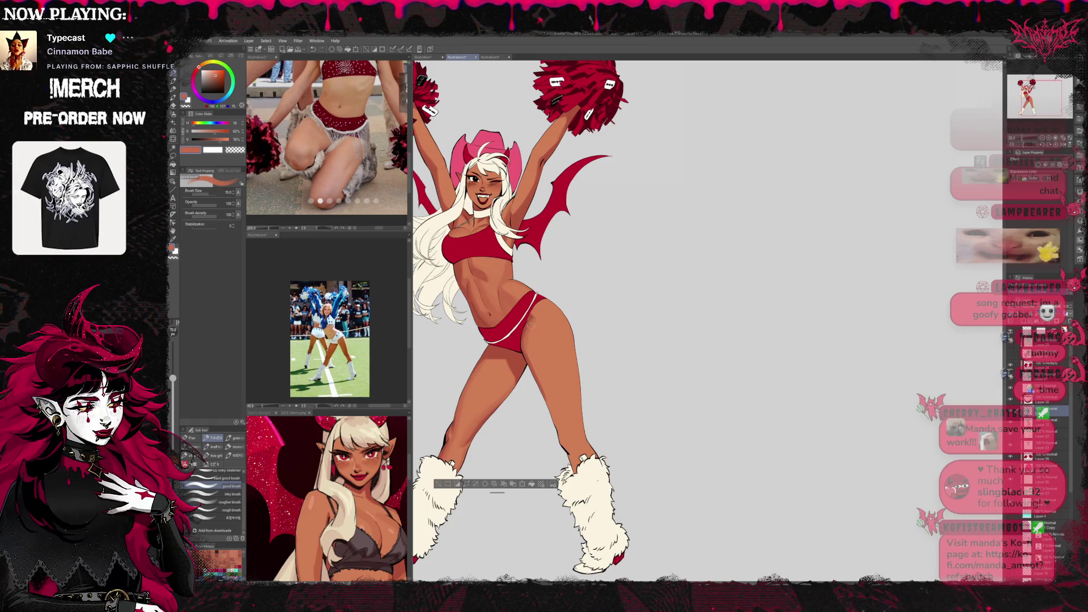
pyautogui.keyDown('alt'); pyautogui.click(528, 356); pyautogui.keyUp('alt')
pyautogui.keyDown('alt'); pyautogui.click(527, 322); pyautogui.keyUp('alt')
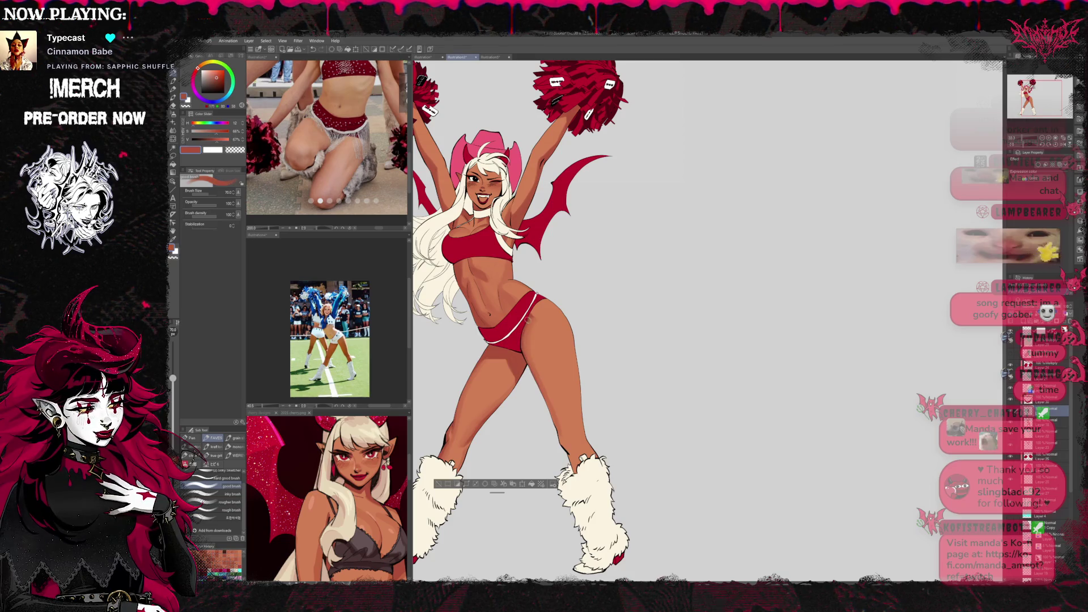
# Settle on a mid warm skin brown on the colour wheel and select the soft Airbrush.
pyautogui.keyDown('alt'); pyautogui.click(534, 356); pyautogui.keyUp('alt')
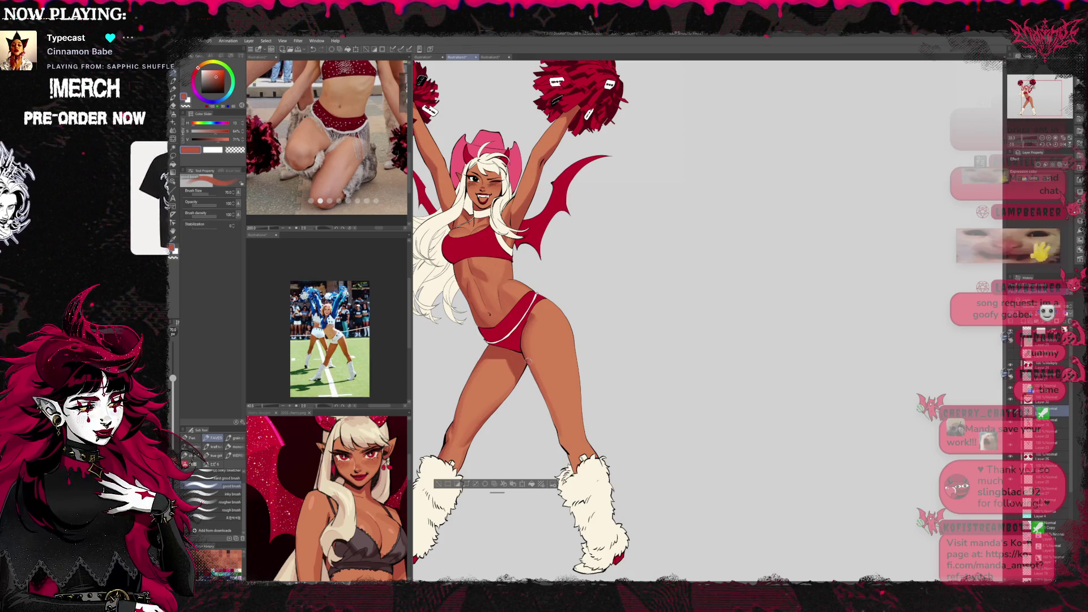
pyautogui.keyDown('alt'); pyautogui.click(532, 320); pyautogui.keyUp('alt')
pyautogui.keyDown('alt'); pyautogui.click(535, 366); pyautogui.keyUp('alt')
pyautogui.keyDown('alt'); pyautogui.click(538, 317); pyautogui.keyUp('alt')
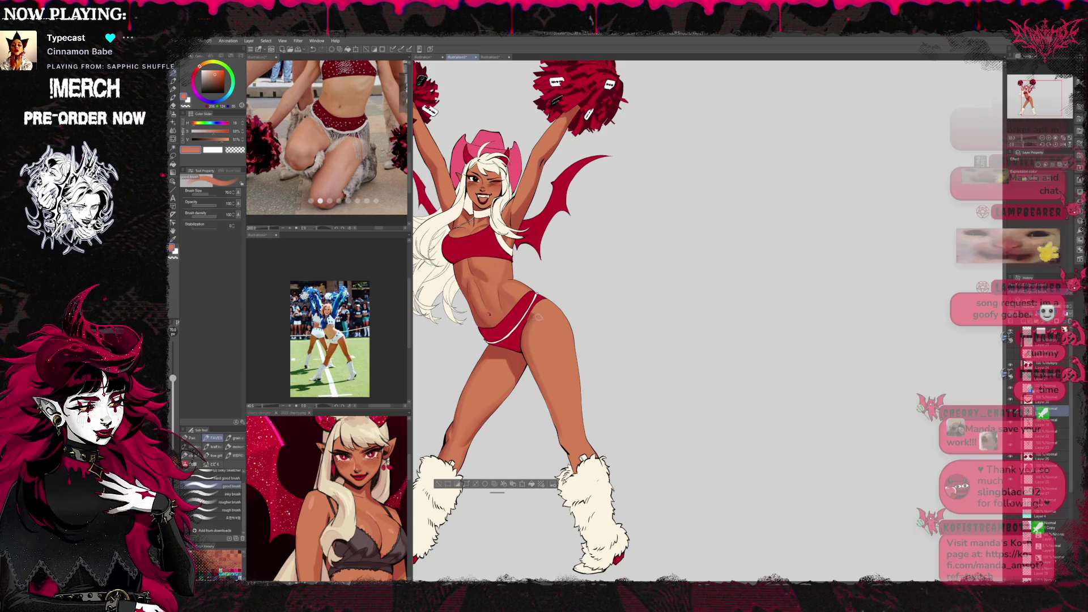
pyautogui.keyDown('alt'); pyautogui.click(530, 354); pyautogui.keyUp('alt')
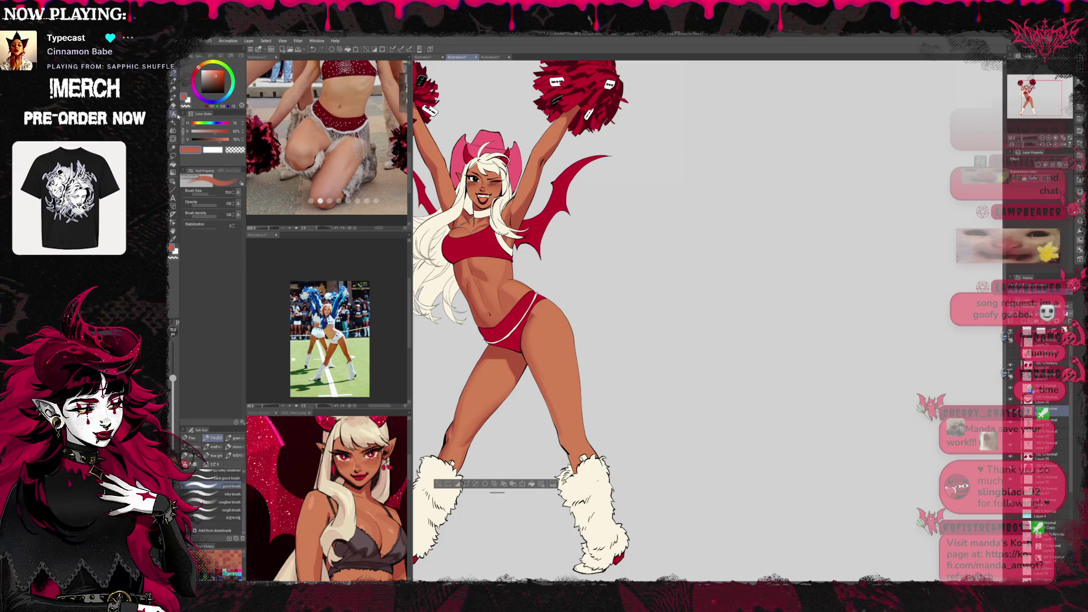
pyautogui.click(174, 114)
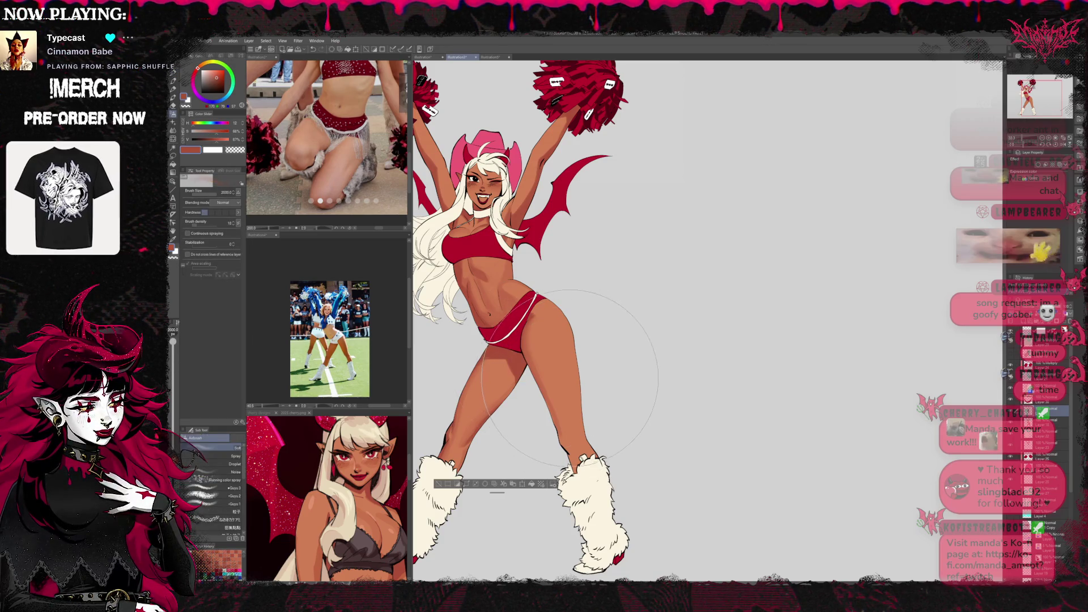
# Shrink the airbrush to 400, raise the legs into view and return to the pen good brush.
pyautogui.press('[')
pyautogui.press('[')
pyautogui.press('[')
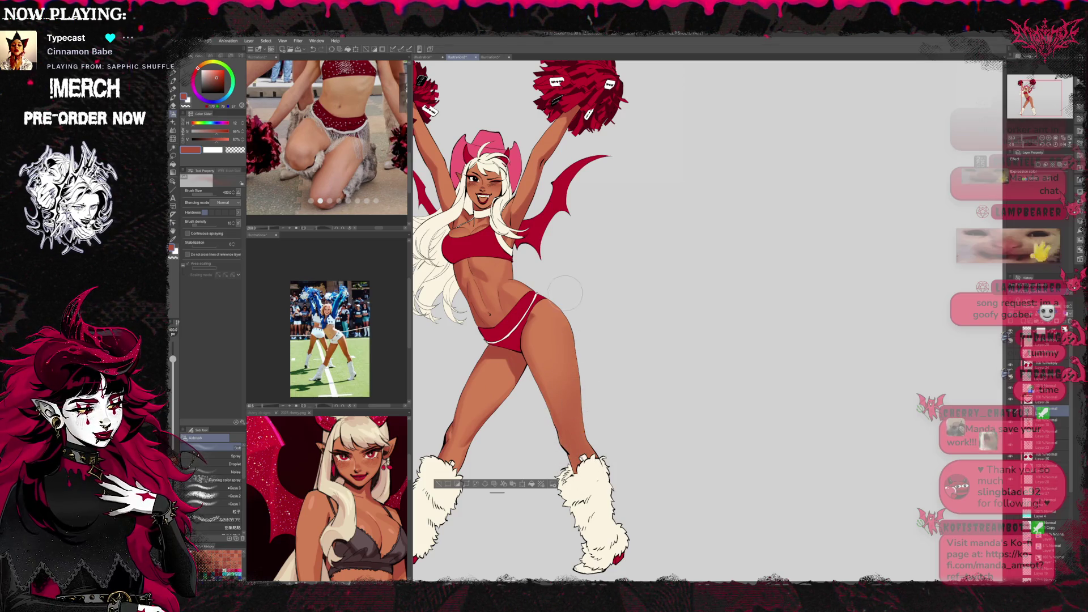
pyautogui.moveTo(564, 293); pyautogui.dragTo(621, 344)
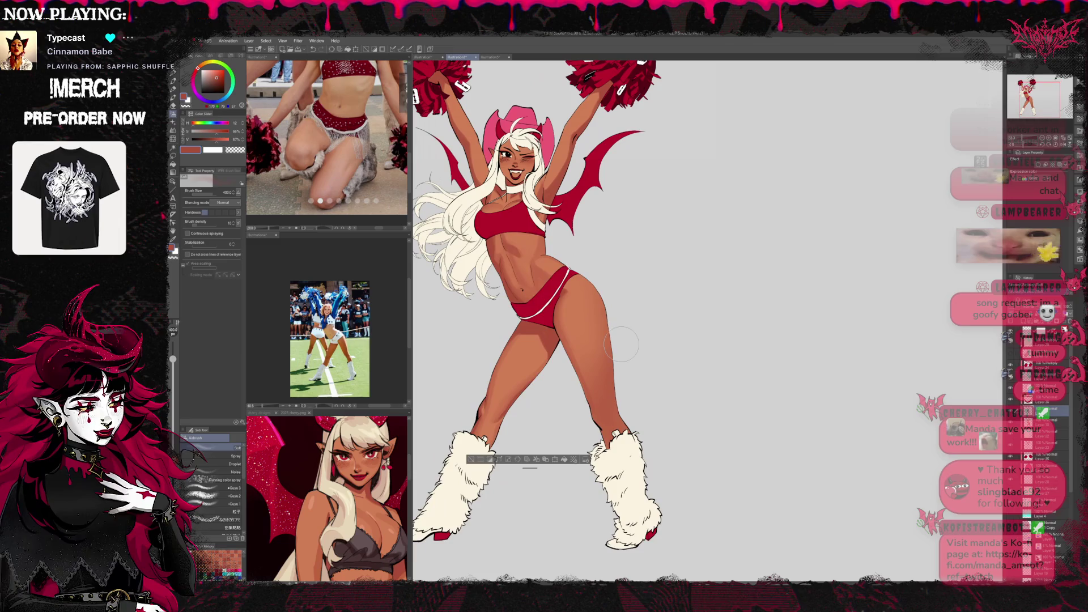
pyautogui.press('b')
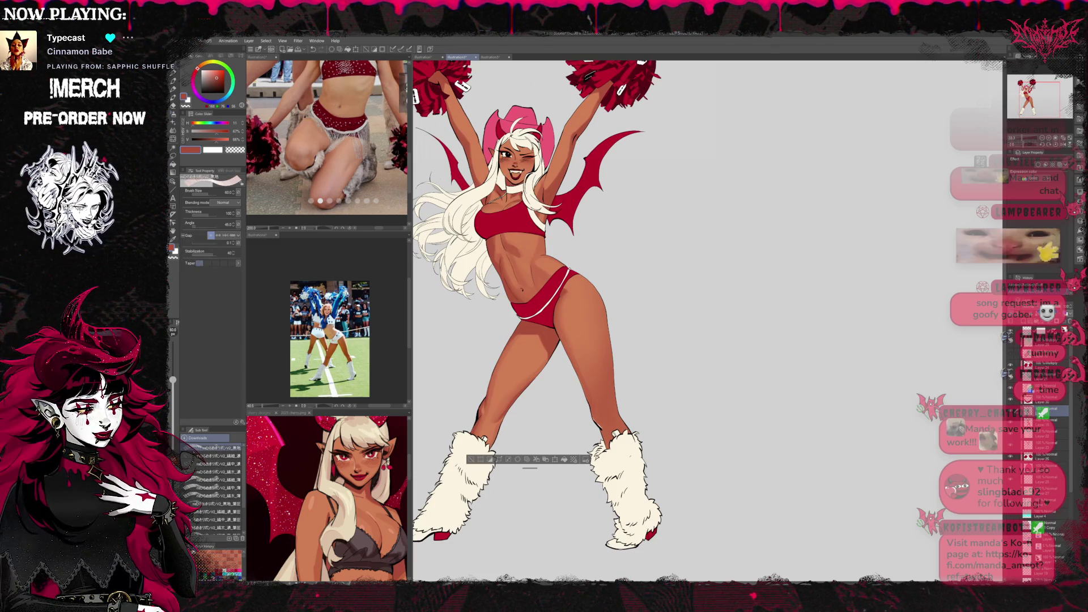
pyautogui.click(176, 74)
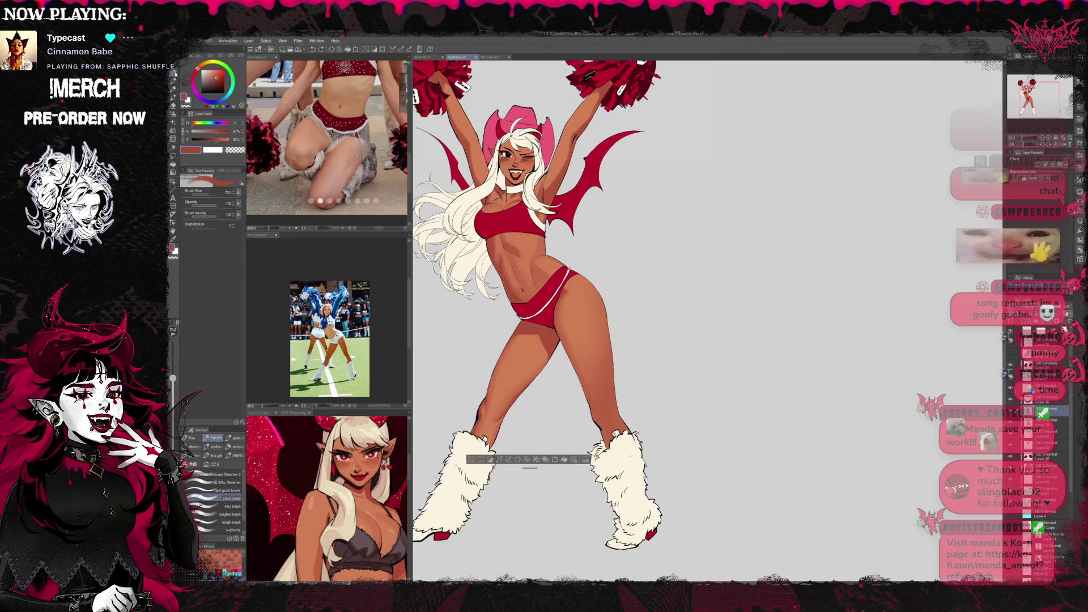
pyautogui.click(174, 214)
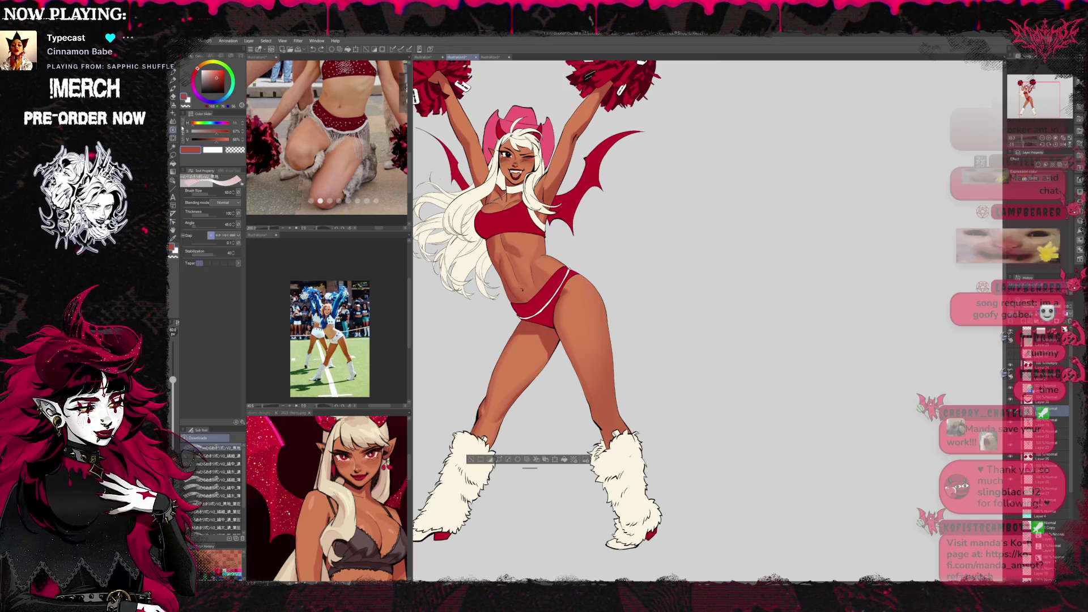
pyautogui.press('p')
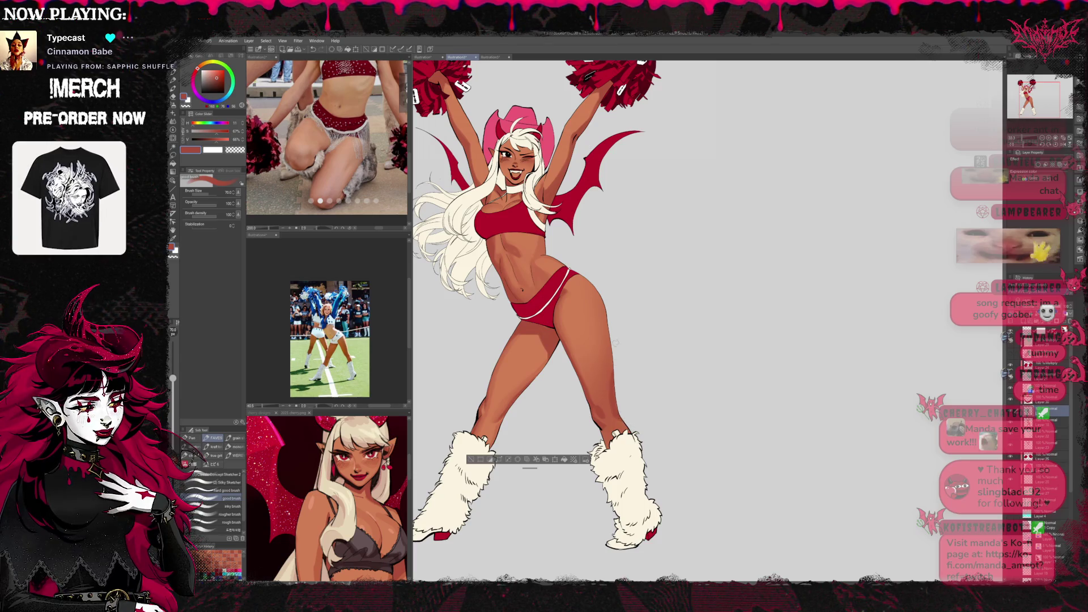
# Choose a deeper skin brown on the colour wheel.
pyautogui.keyDown('alt'); pyautogui.click(608, 333); pyautogui.keyUp('alt')
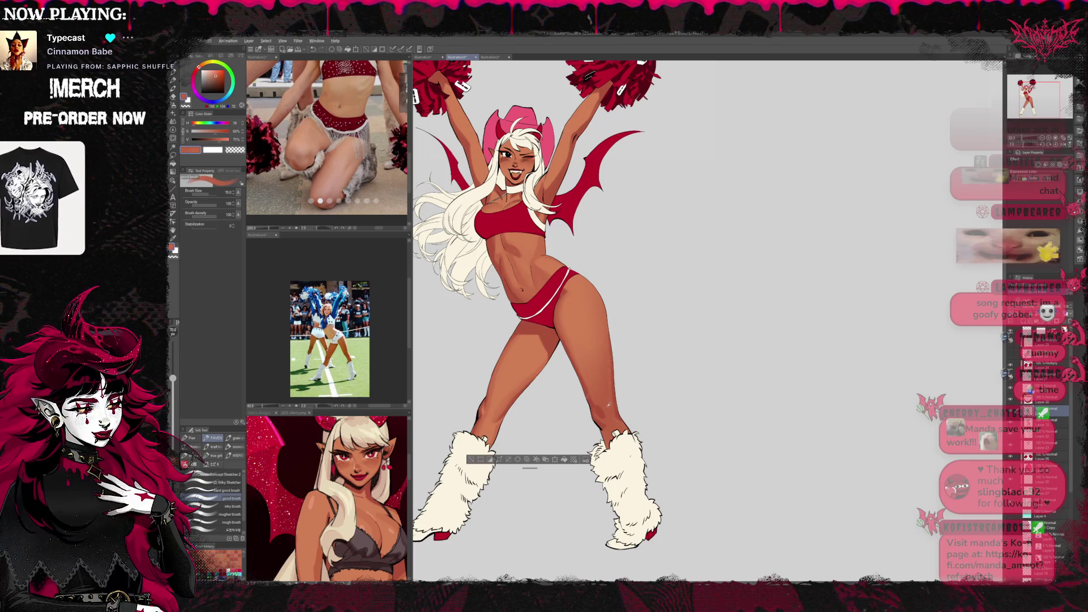
pyautogui.keyDown('alt'); pyautogui.click(612, 377); pyautogui.keyUp('alt')
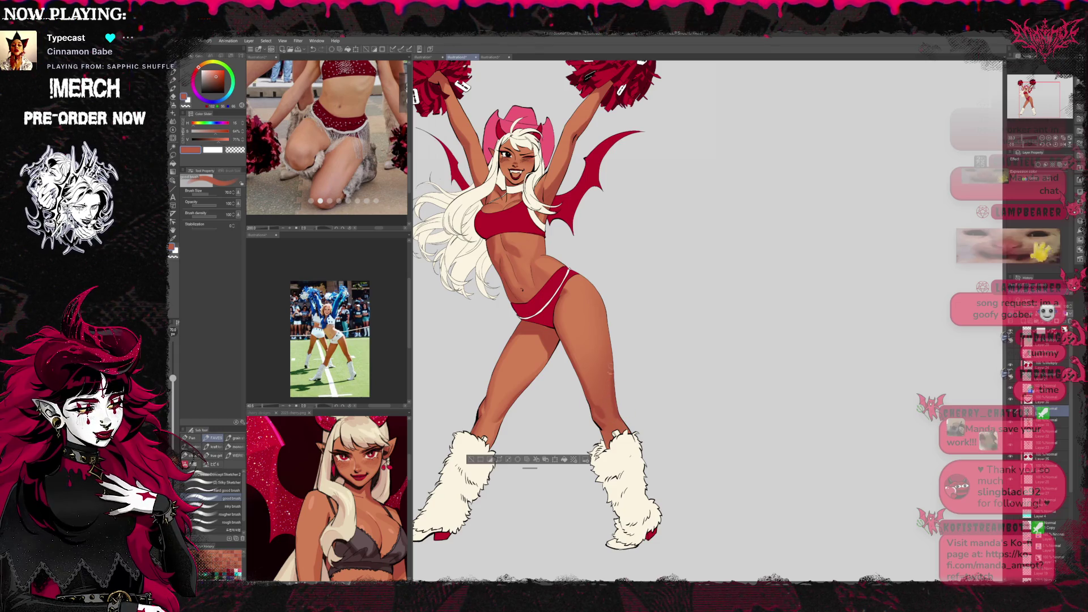
pyautogui.keyDown('alt'); pyautogui.click(577, 367); pyautogui.keyUp('alt')
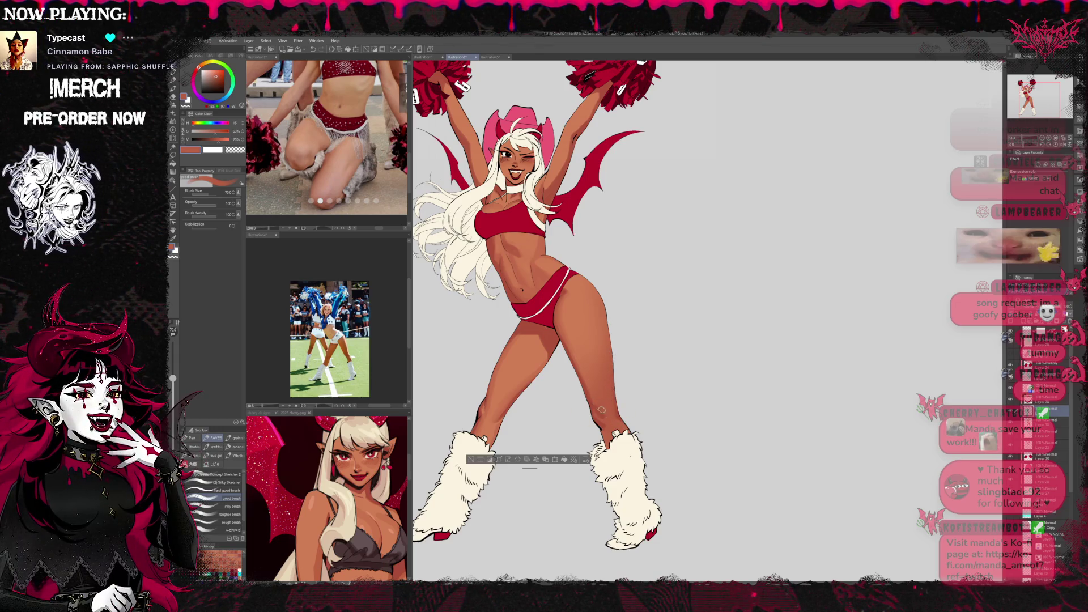
pyautogui.keyDown('alt'); pyautogui.click(564, 340); pyautogui.keyUp('alt')
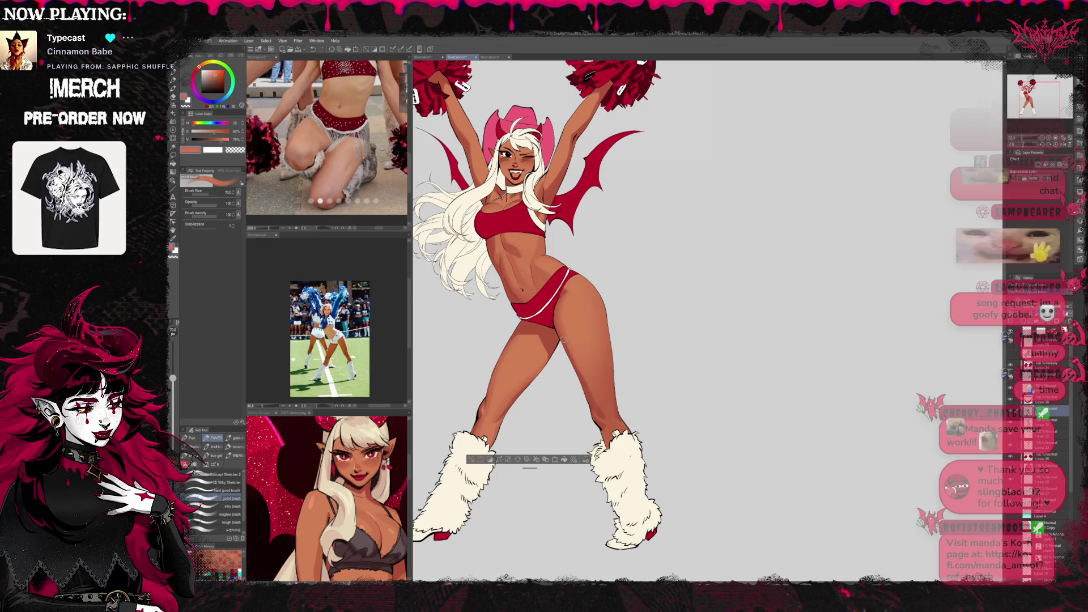
pyautogui.keyDown('alt'); pyautogui.click(584, 374); pyautogui.keyUp('alt')
pyautogui.keyDown('alt'); pyautogui.click(602, 414); pyautogui.keyUp('alt')
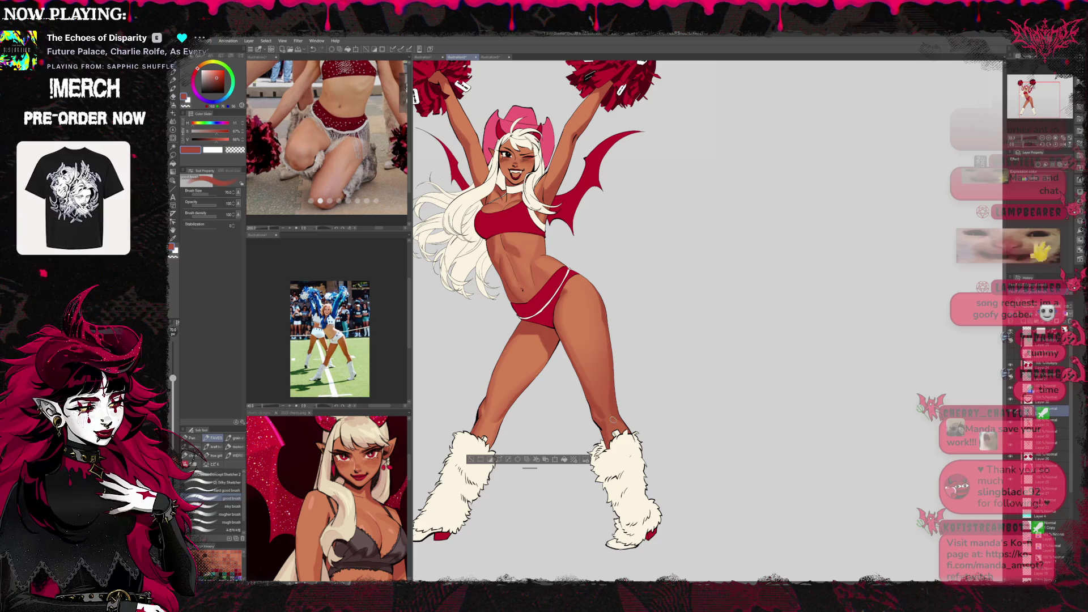
# Switch to Finger Blend at size 100 and shift the cheerleader up and right in view.
pyautogui.press('j')
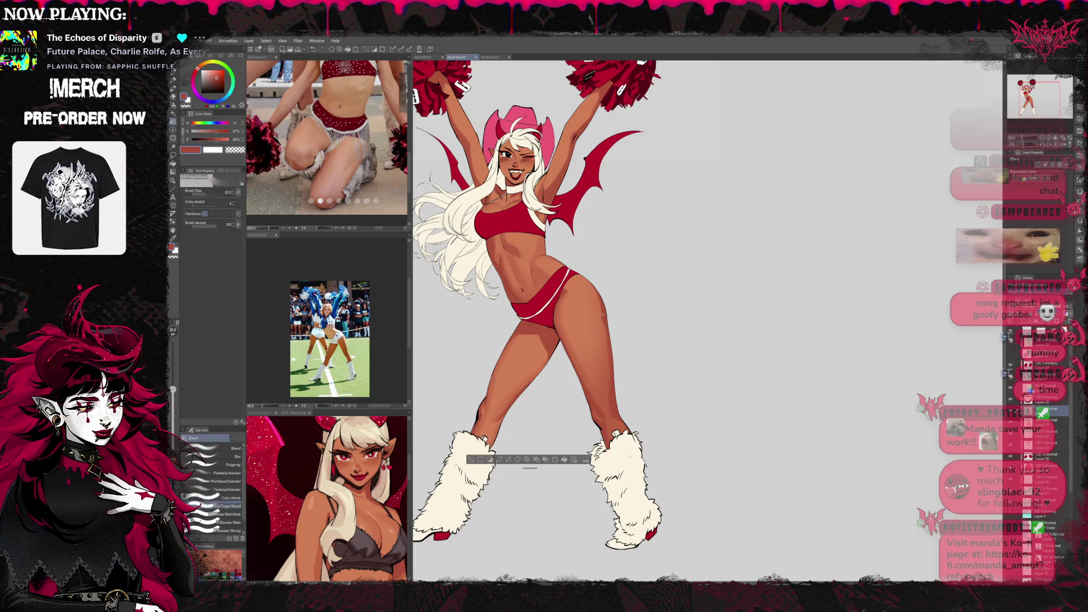
pyautogui.press(']')
pyautogui.press(']')
pyautogui.press(']')
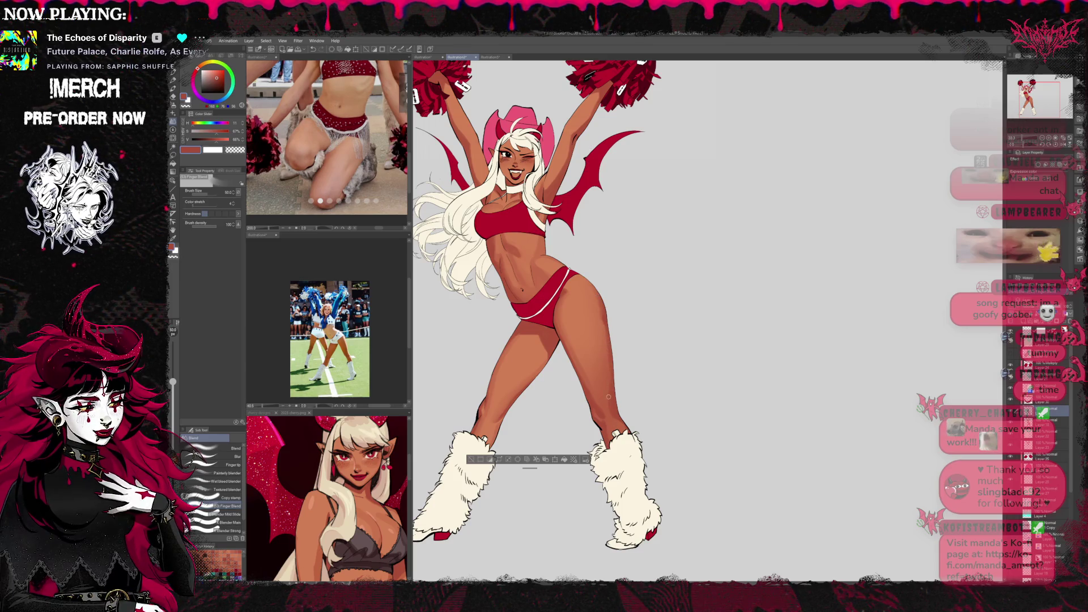
pyautogui.press(']')
pyautogui.press(']')
pyautogui.press(']')
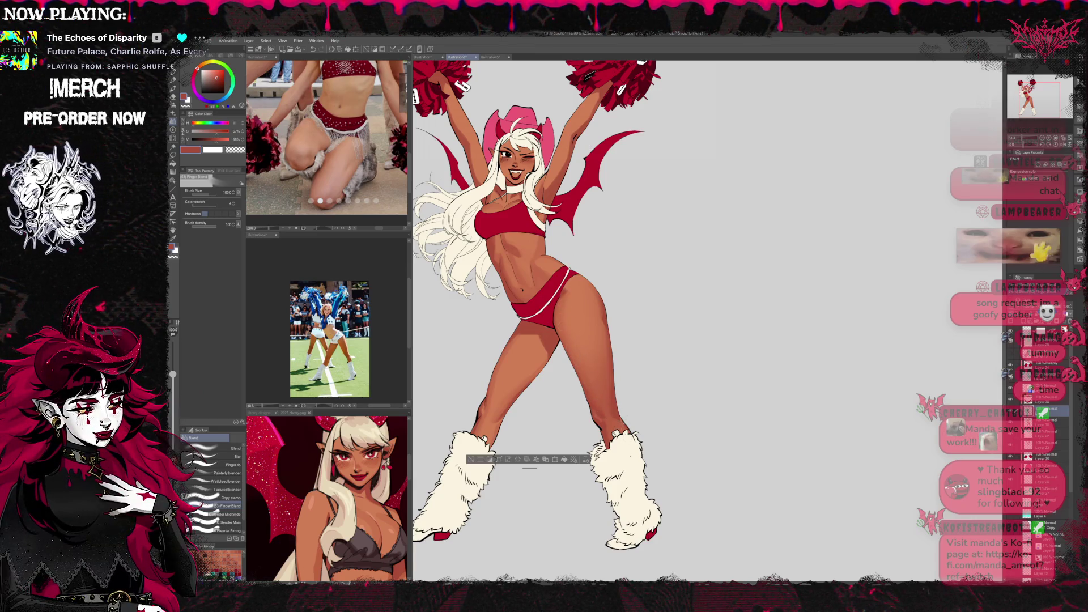
pyautogui.scroll(1, 619, 409)
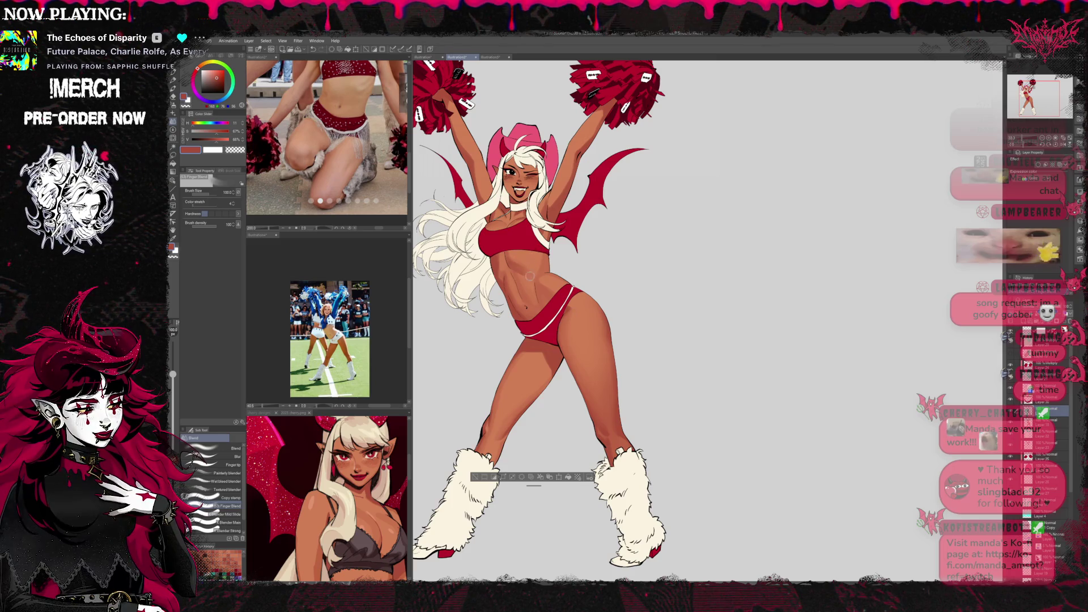
pyautogui.scroll(1, 584, 201)
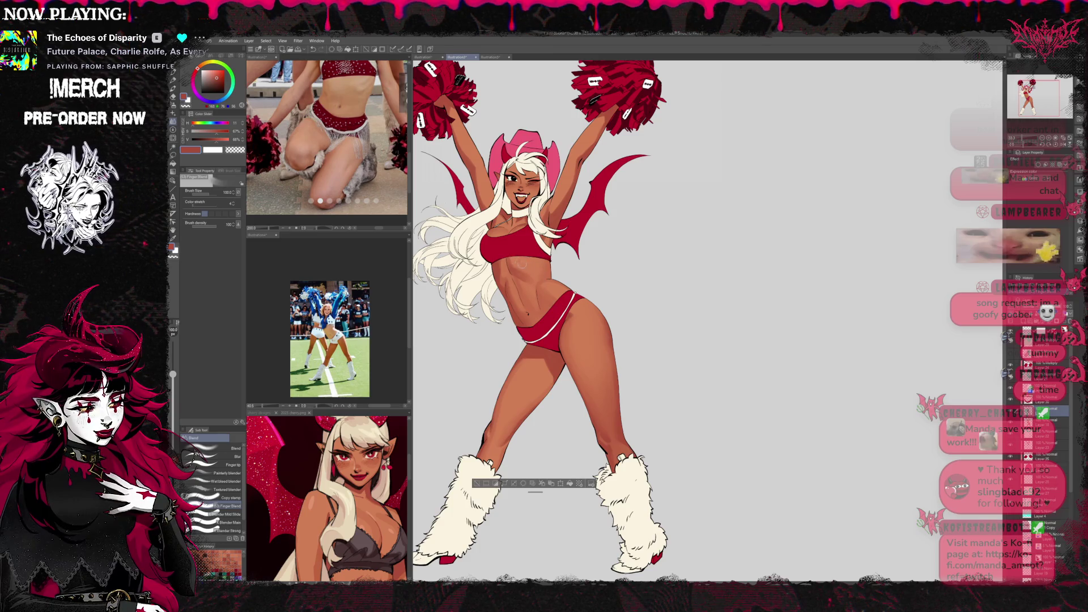
pyautogui.moveTo(560, 221)
pyautogui.mouseDown()
pyautogui.moveTo(708, 321)
pyautogui.moveTo(680, 340)
pyautogui.mouseUp()
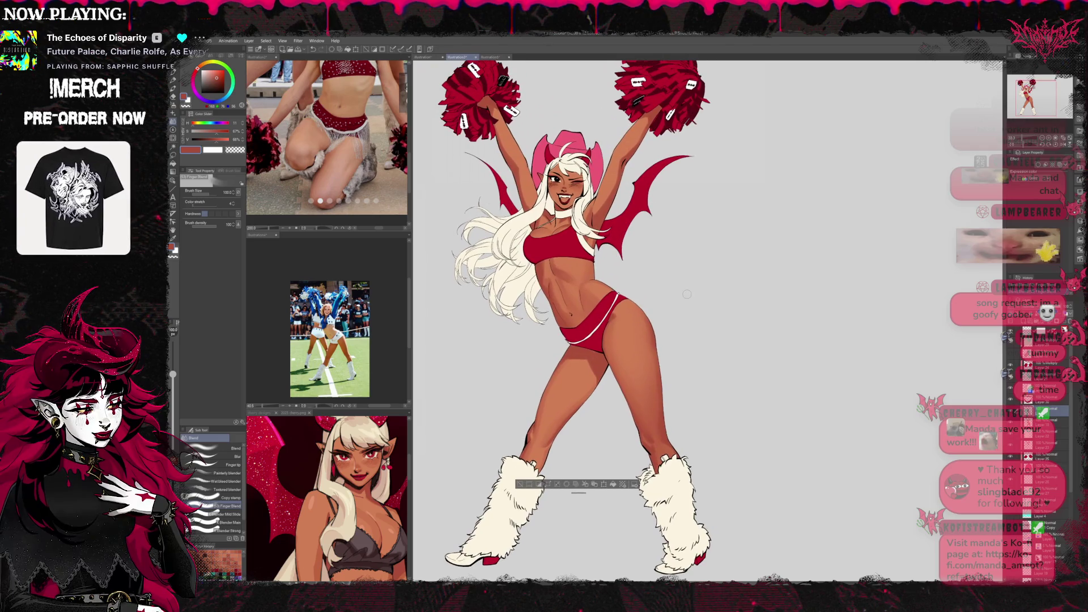
# Mirror the canvas to show the whole page, then set the pen to size 30.
pyautogui.press('b')
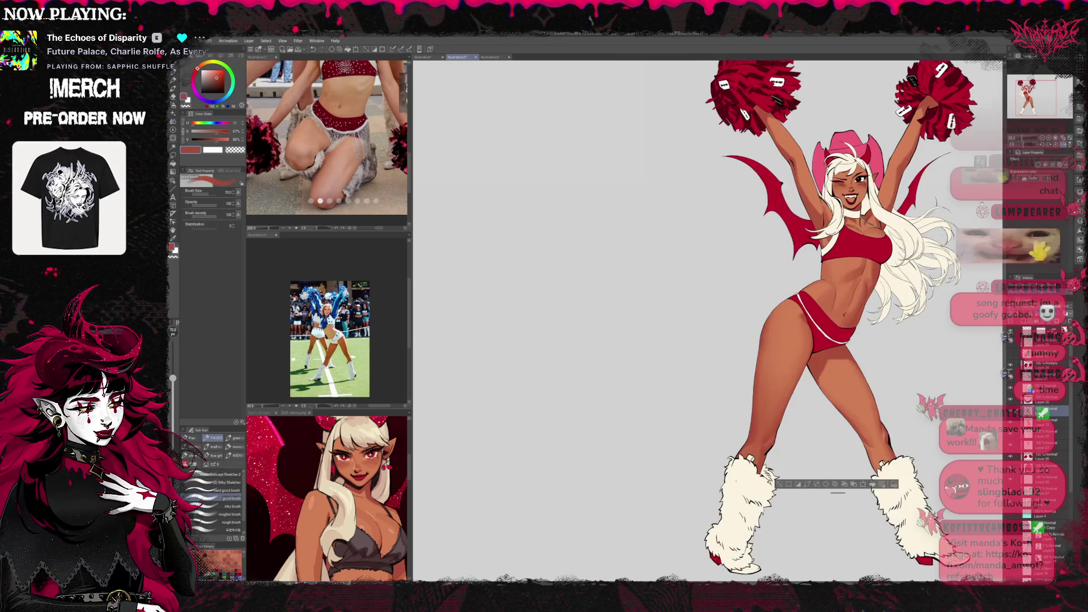
pyautogui.press('h')
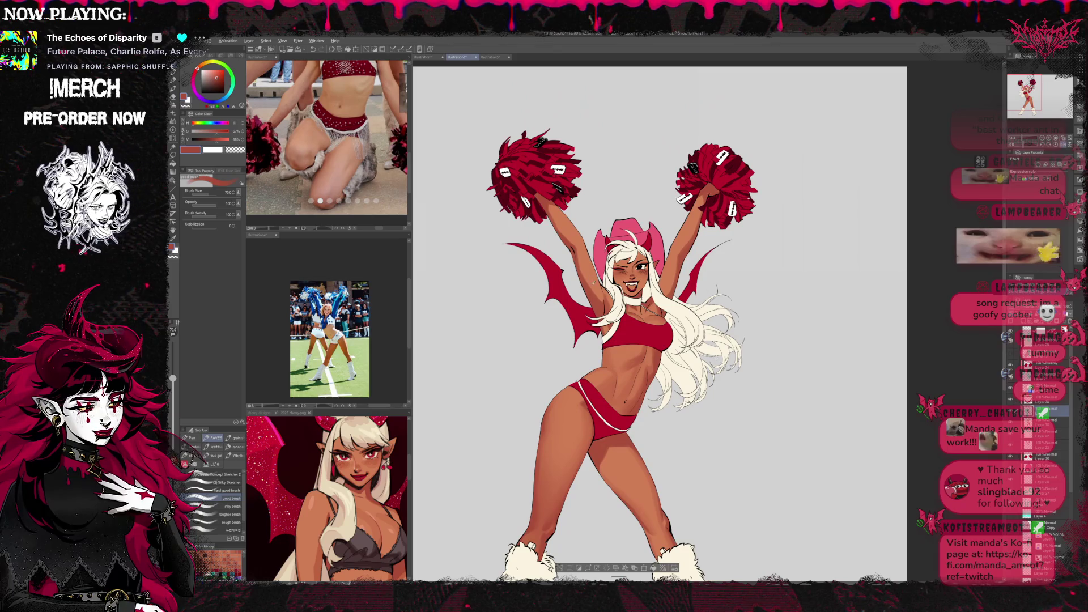
pyautogui.click(174, 105)
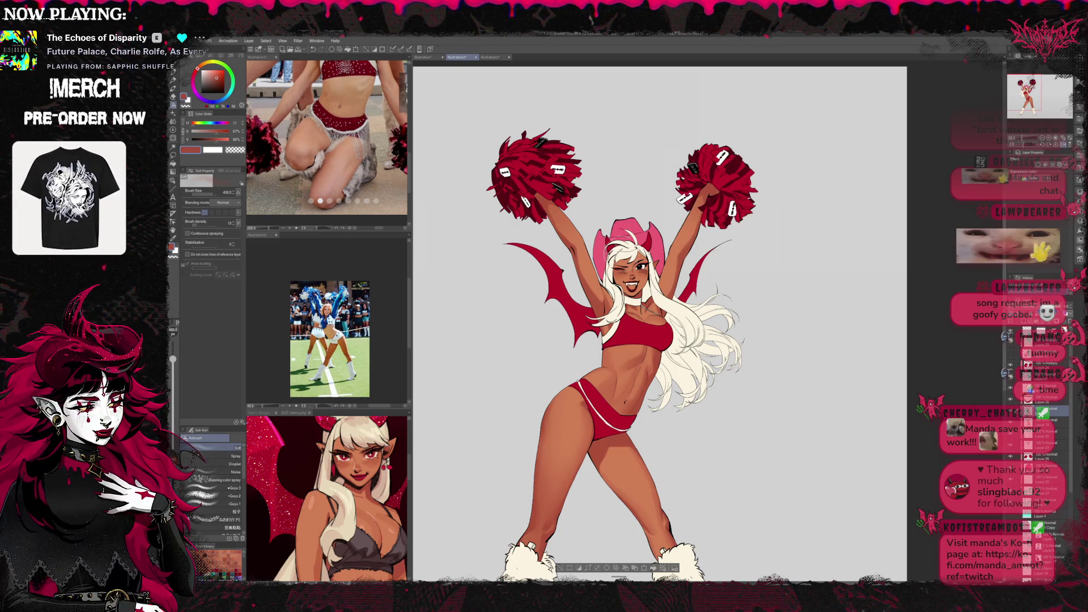
pyautogui.press('p')
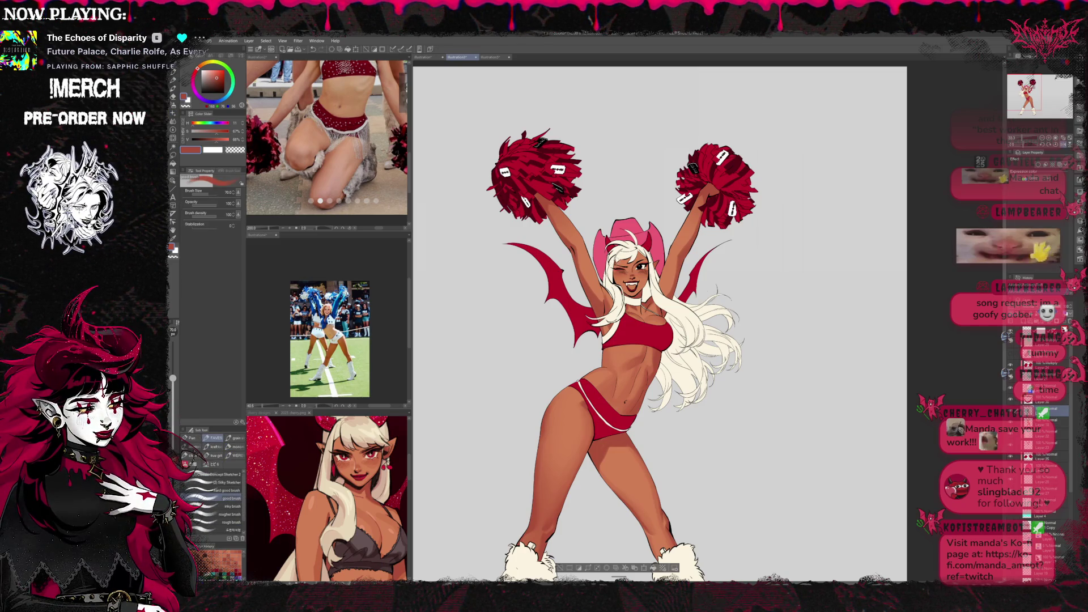
pyautogui.press('[')
pyautogui.press('[')
pyautogui.press('[')
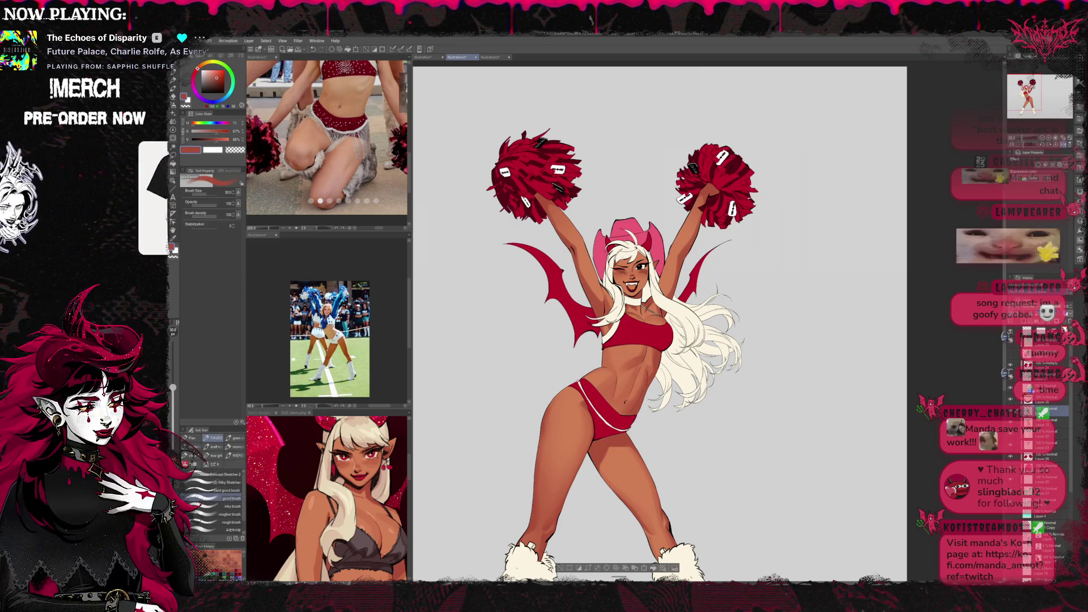
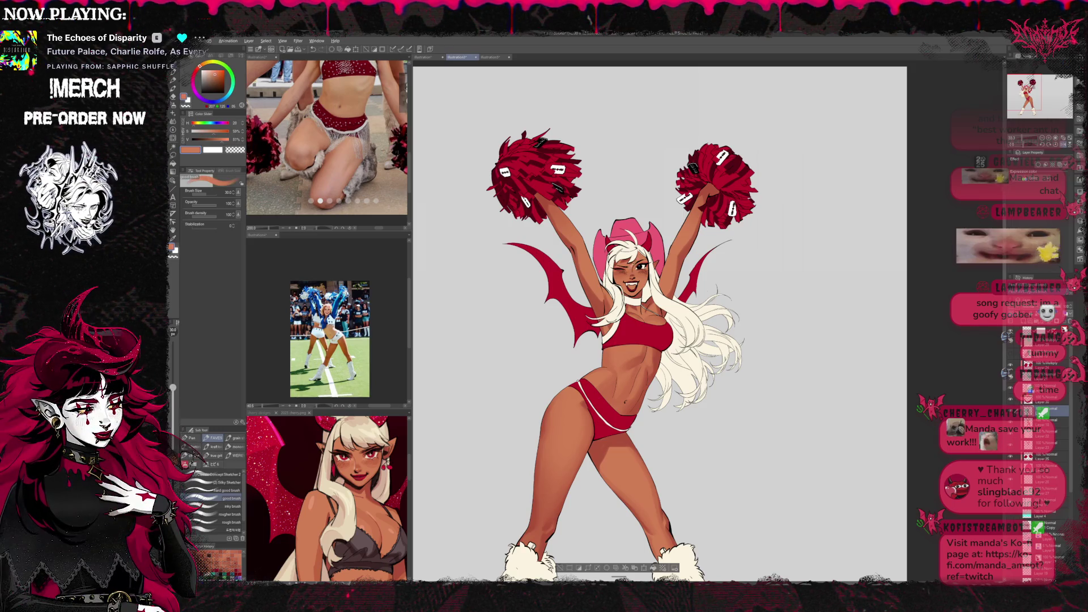
# Sample a darker red-brown from the face, then mirror the canvas and zoom in on it.
pyautogui.keyDown('alt'); pyautogui.click(612, 262); pyautogui.keyUp('alt')
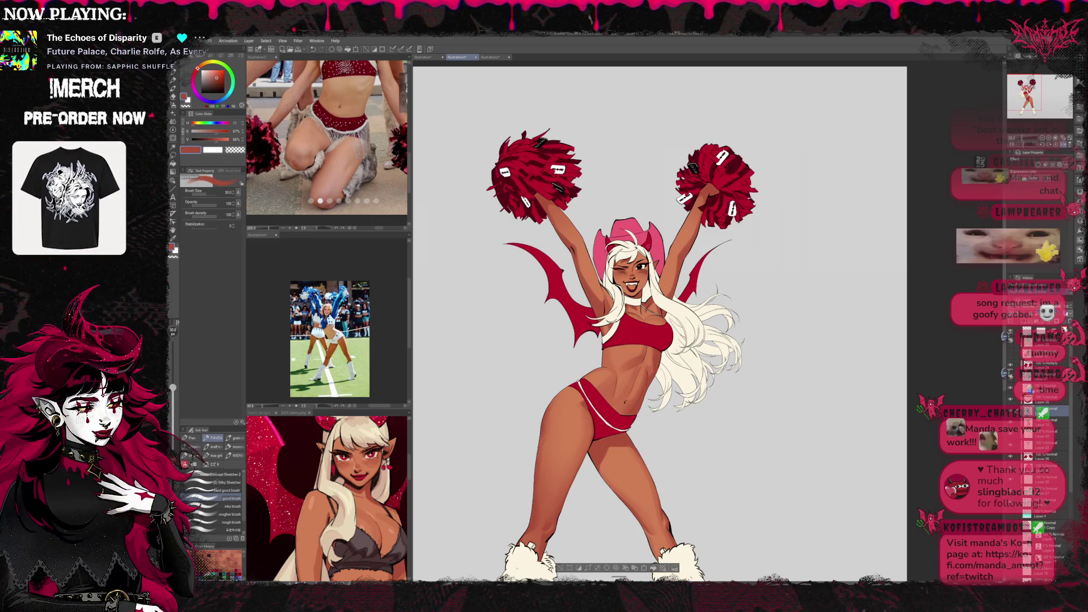
pyautogui.press('h')
pyautogui.scroll(2, 708, 323)
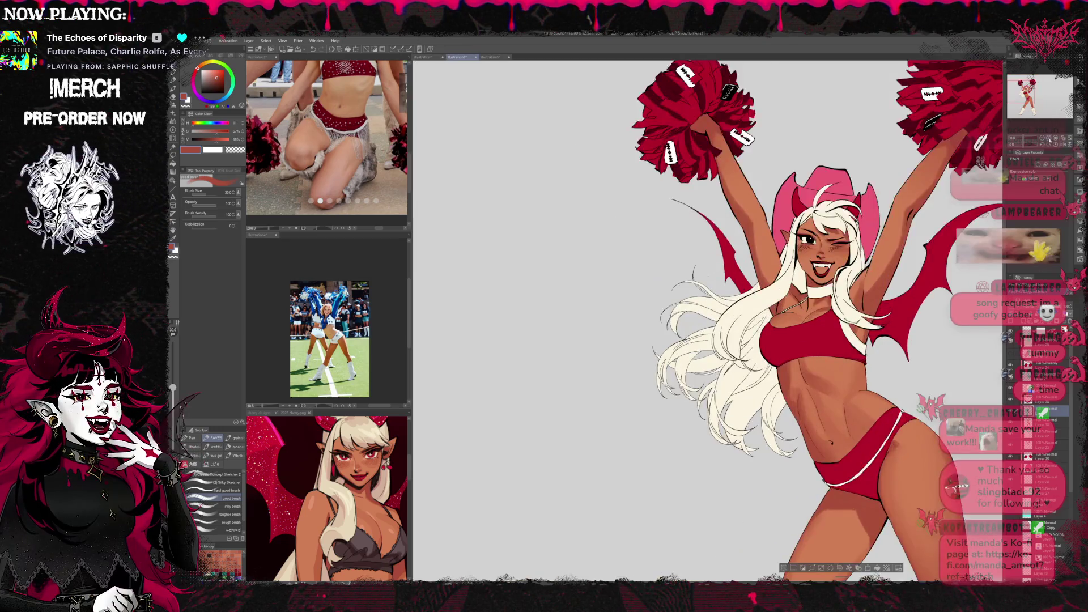
pyautogui.scroll(3, 709, 323)
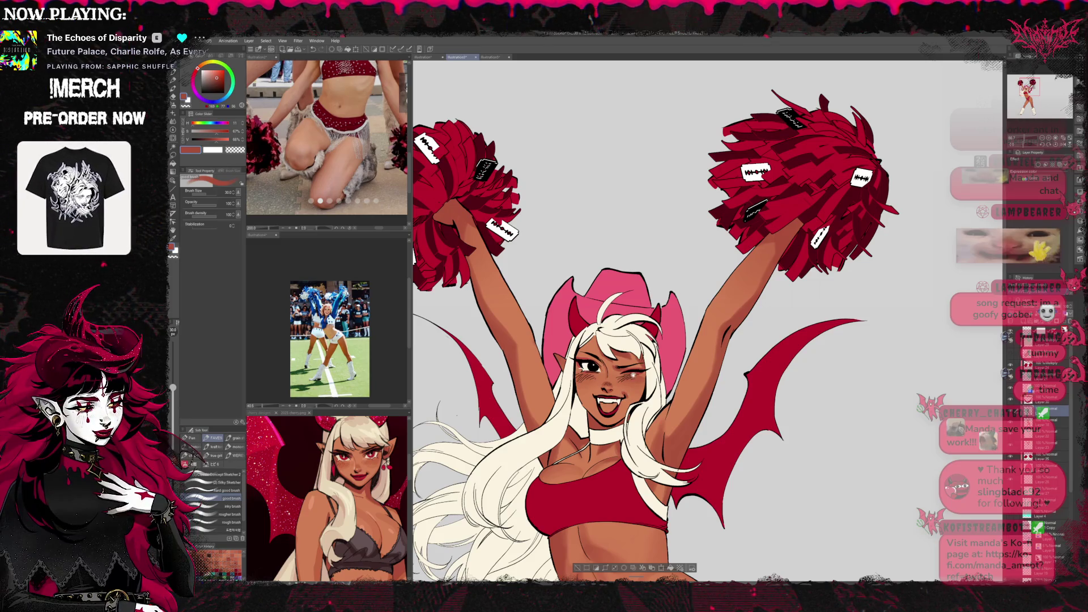
pyautogui.scroll(-1, 709, 323)
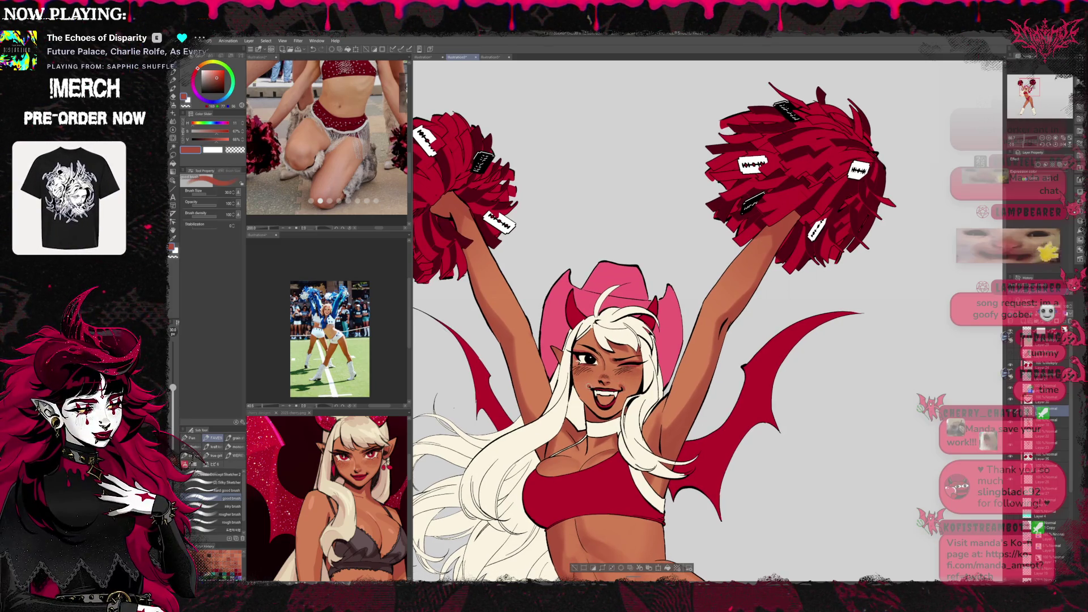
# Sample two skin tones from the cheek, pick crimson, and try the Fill tool.
pyautogui.keyDown('alt'); pyautogui.click(630, 386); pyautogui.keyUp('alt')
pyautogui.keyDown('alt'); pyautogui.click(619, 386); pyautogui.keyUp('alt')
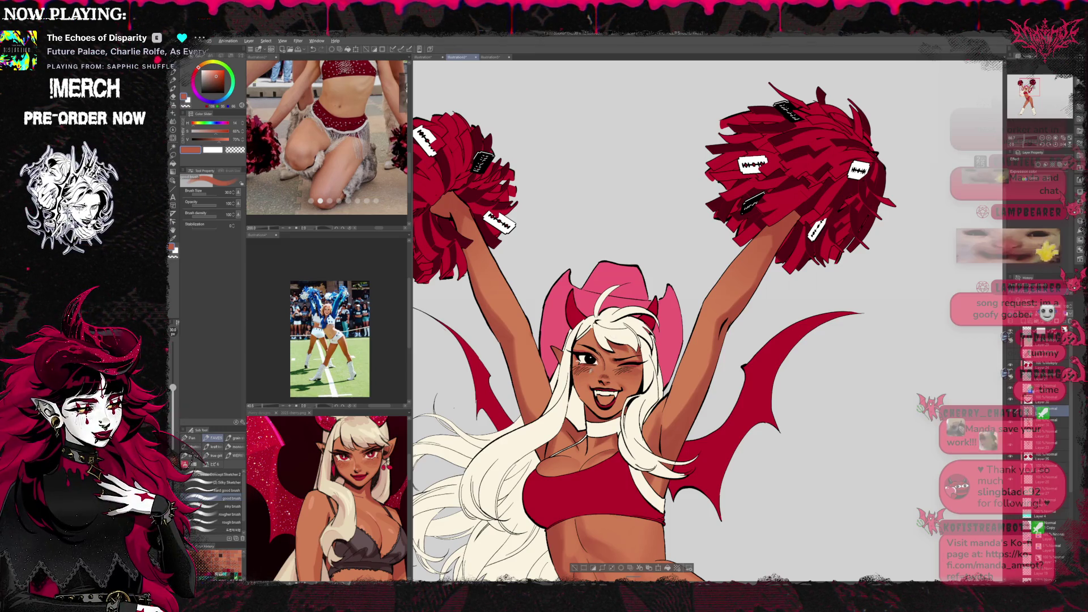
pyautogui.keyDown('alt'); pyautogui.click(584, 373); pyautogui.keyUp('alt')
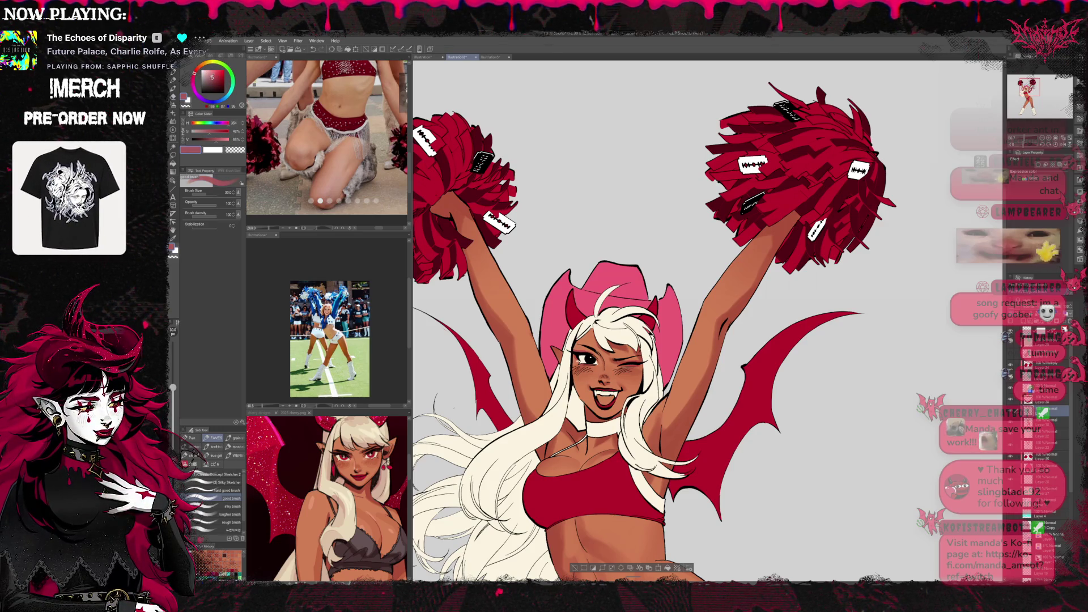
pyautogui.click(173, 164)
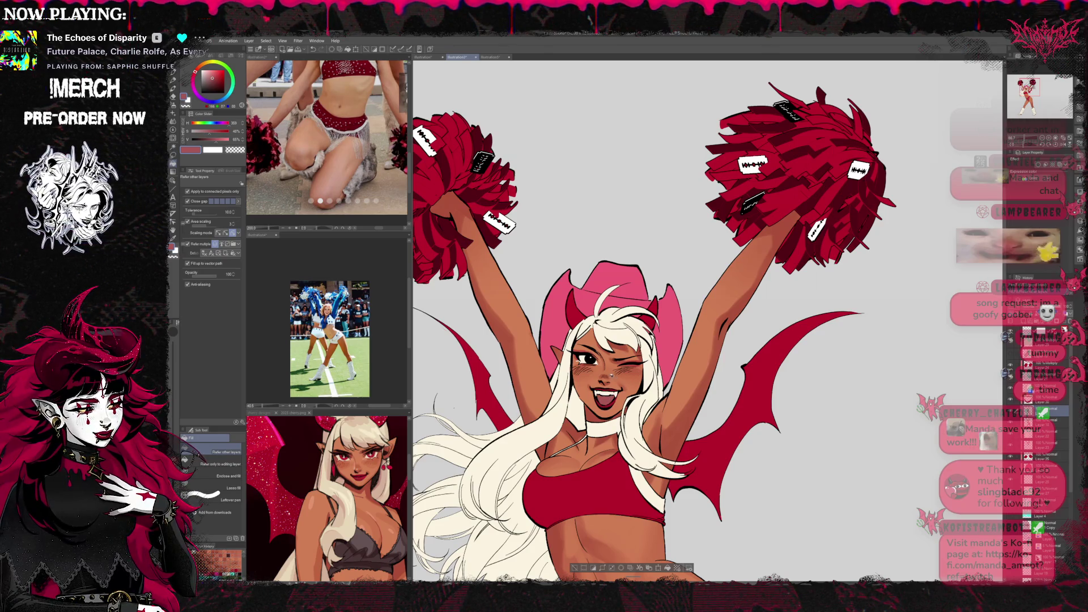
# Back on the brush, unflip the canvas, pick a much darker red, and shrink the brush to 17.
pyautogui.press('b')
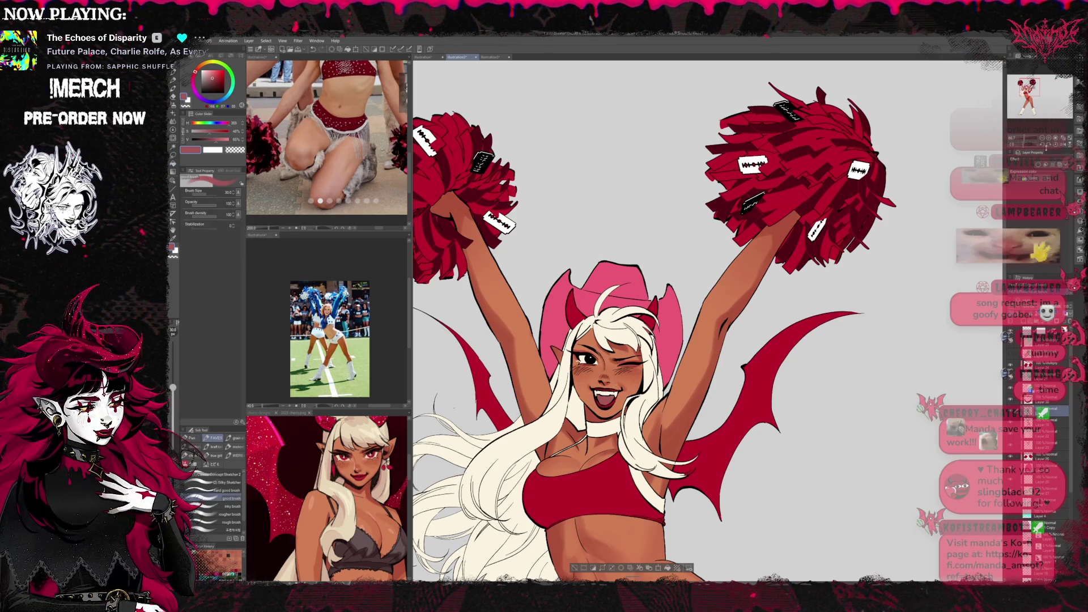
pyautogui.press('h')
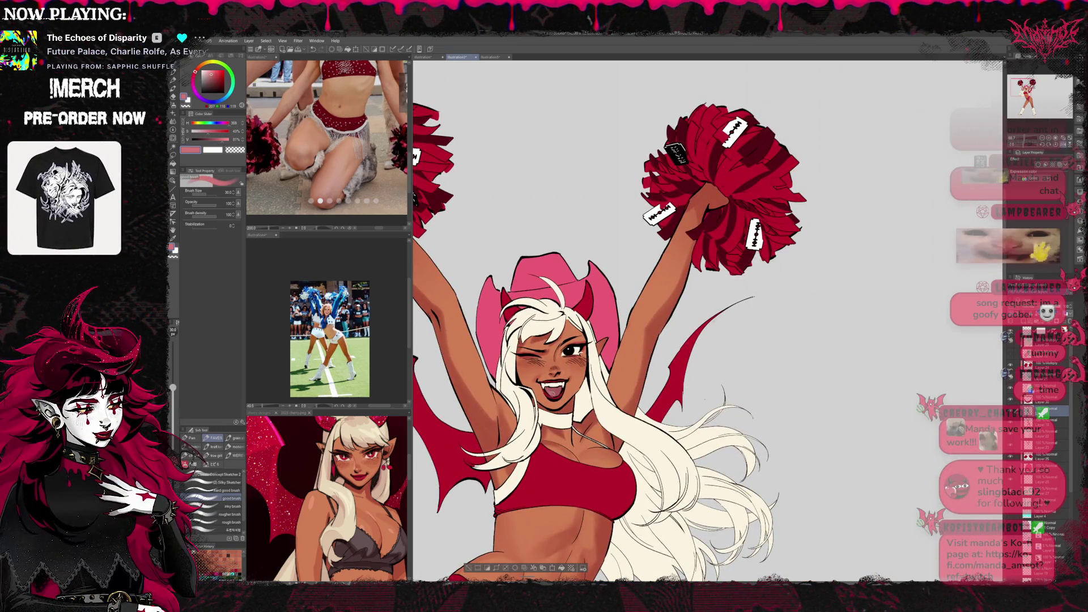
pyautogui.keyDown('alt'); pyautogui.click(555, 392); pyautogui.keyUp('alt')
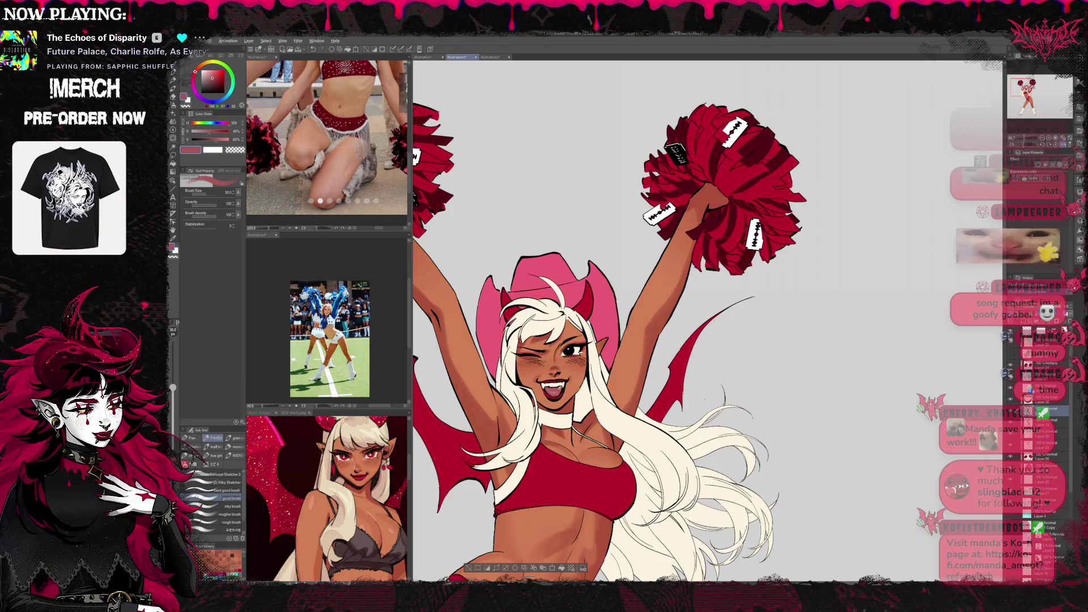
pyautogui.moveTo(218, 75); pyautogui.dragTo(218, 83)
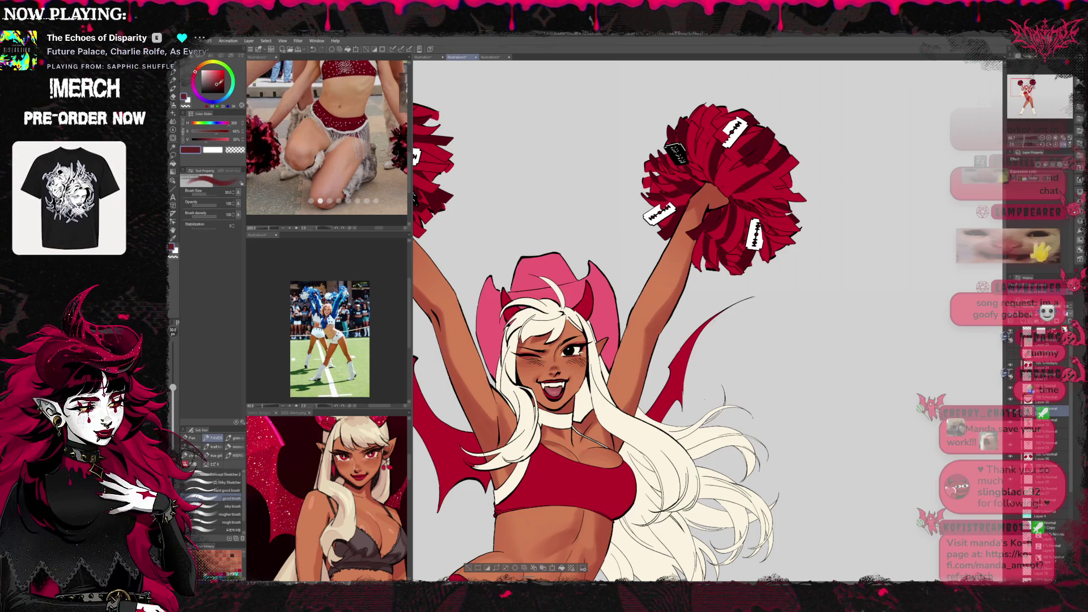
pyautogui.press('[')
pyautogui.press('[')
pyautogui.press('[')
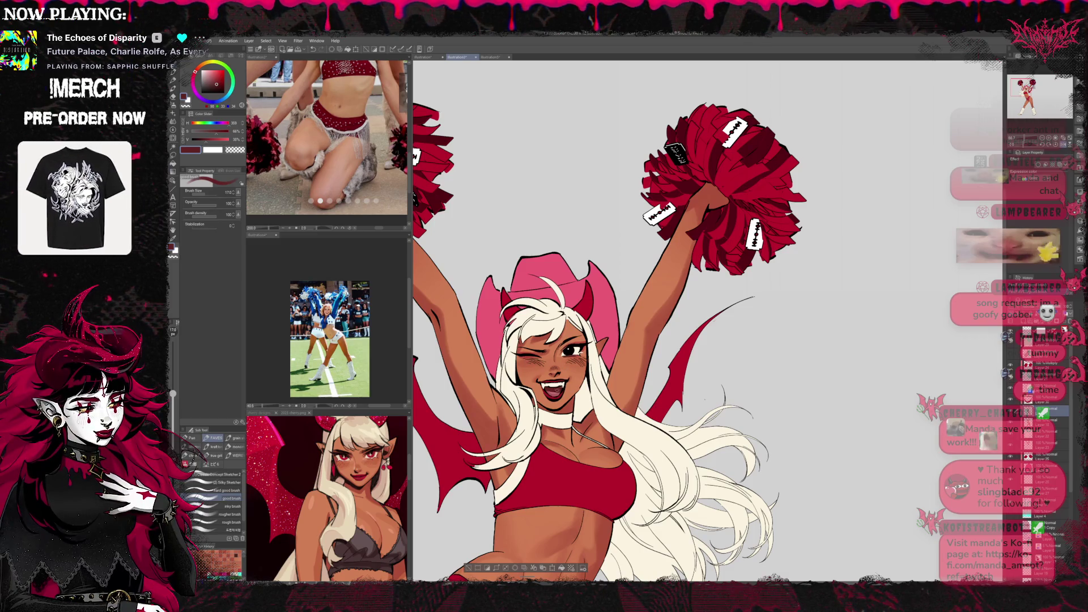
# Zoom in close on the face and torso and sample the figure's skin colour.
pyautogui.scroll(1, 623, 320)
pyautogui.scroll(1, 624, 320)
pyautogui.scroll(1, 624, 320)
pyautogui.scroll(1, 624, 320)
pyautogui.scroll(1, 671, 307)
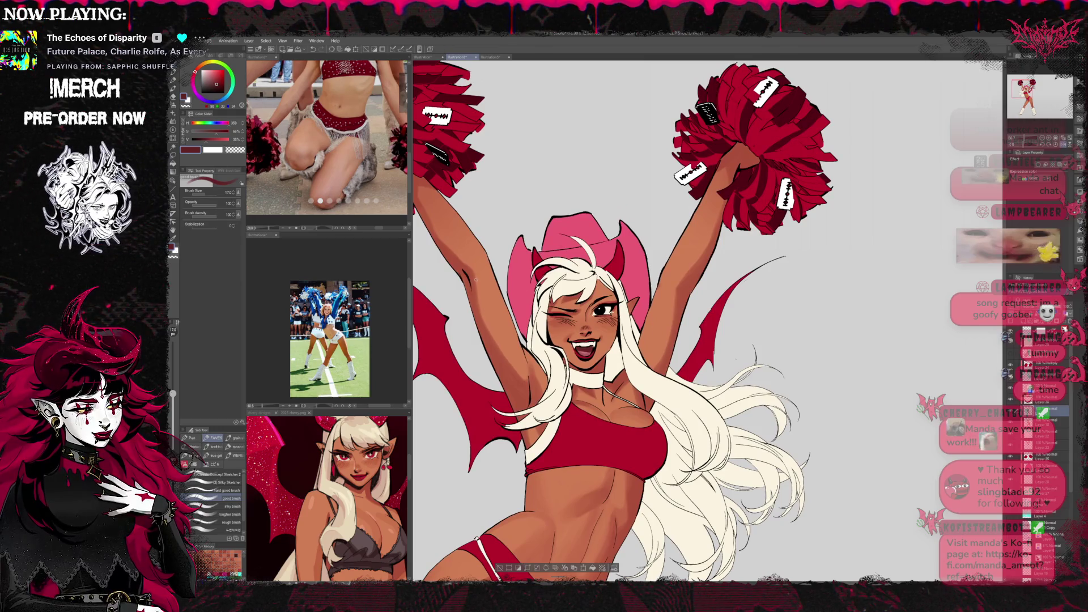
pyautogui.keyDown('alt'); pyautogui.click(599, 290); pyautogui.keyUp('alt')
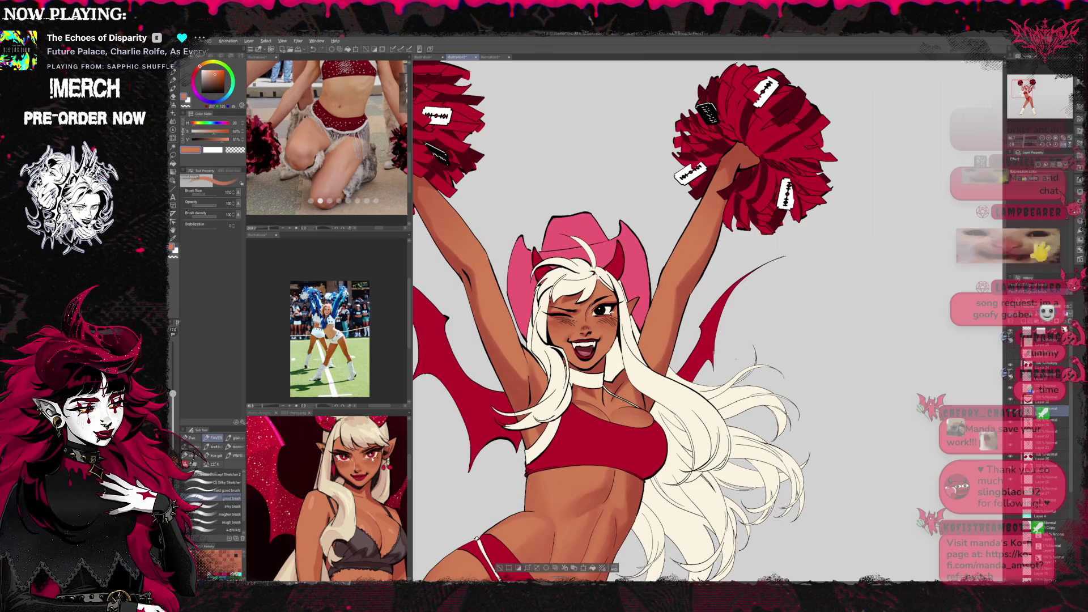
# Sample a slightly lighter skin tone and switch to a different brush set.
pyautogui.keyDown('alt'); pyautogui.click(317, 498); pyautogui.keyUp('alt')
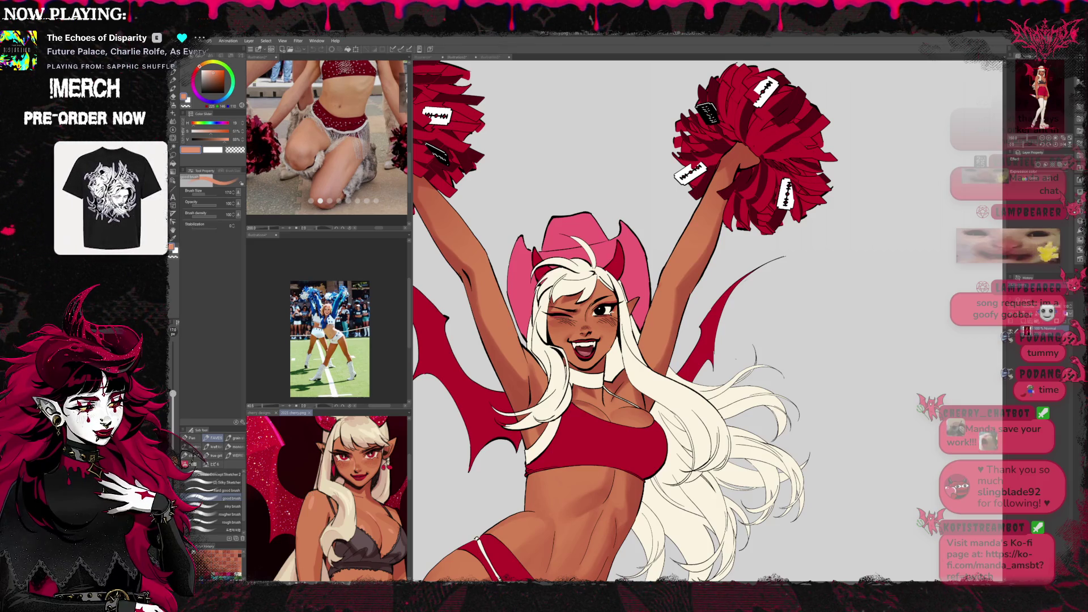
pyautogui.click(193, 438)
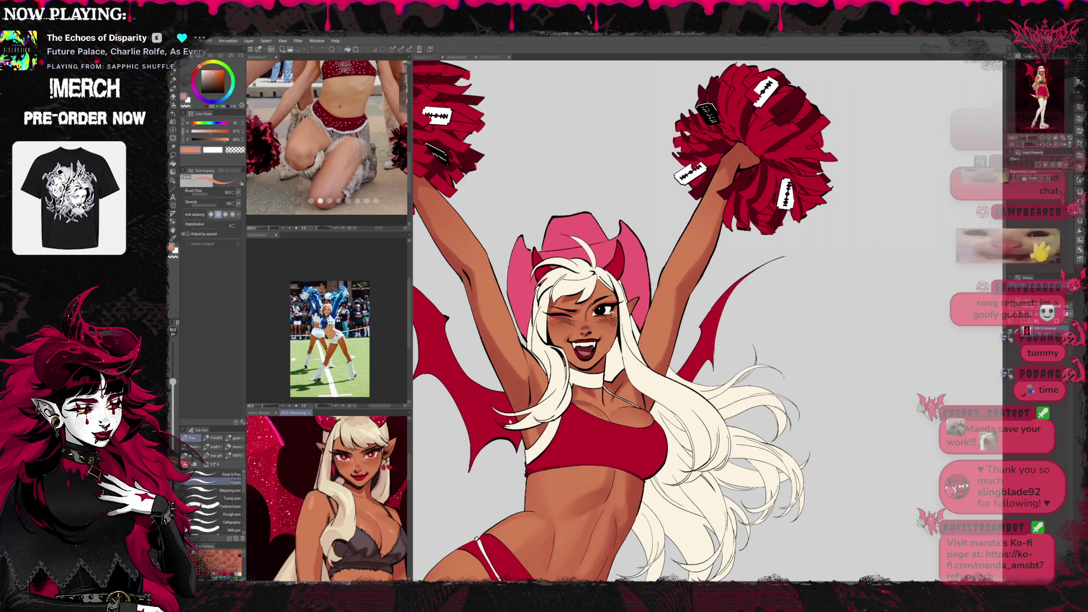
pyautogui.click(237, 455)
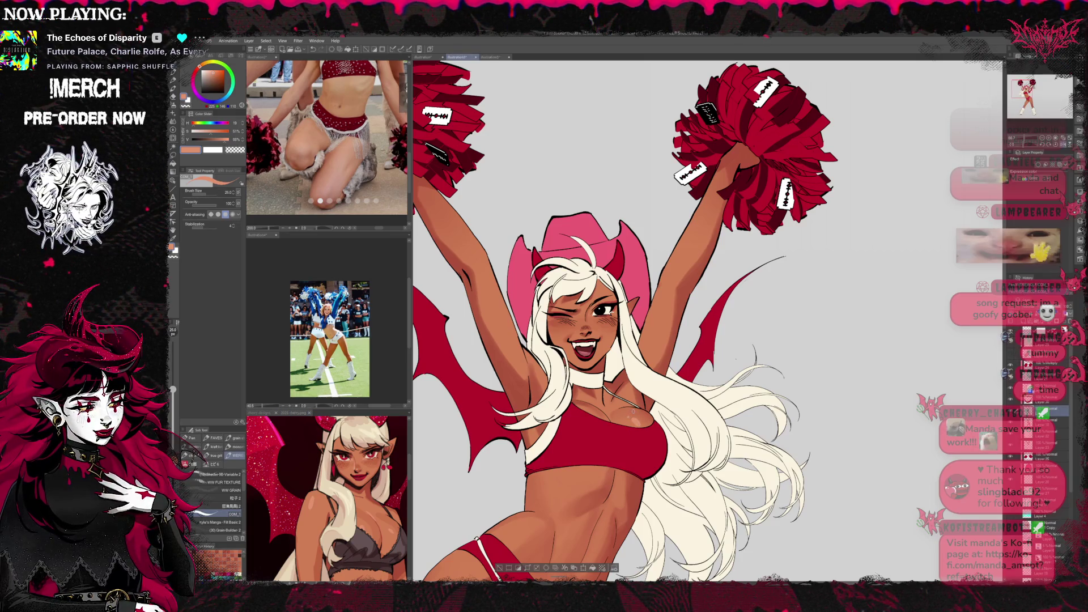
pyautogui.scroll(-2, 638, 311)
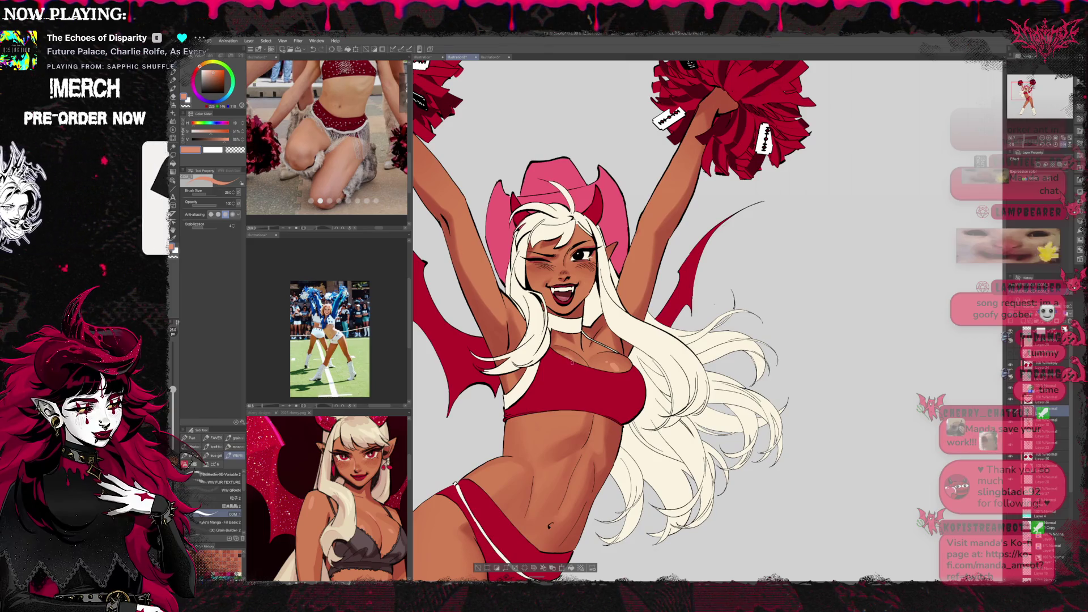
pyautogui.scroll(2, 637, 317)
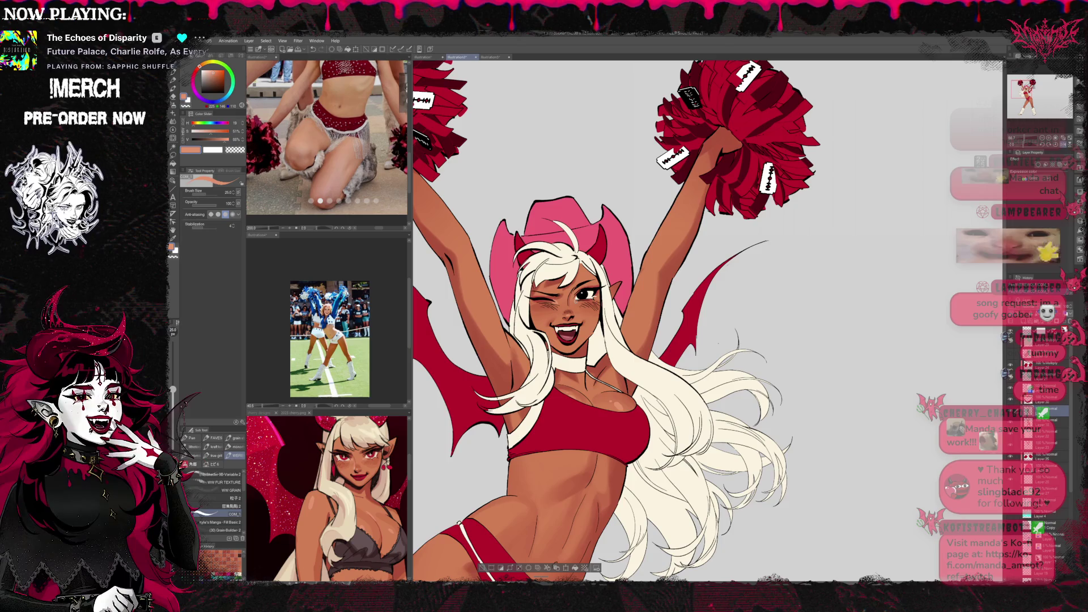
# Pan from the torso down to the fur boots and back up to the face and pom-poms, then flip horizontally.
pyautogui.moveTo(611, 258); pyautogui.dragTo(586, 249)
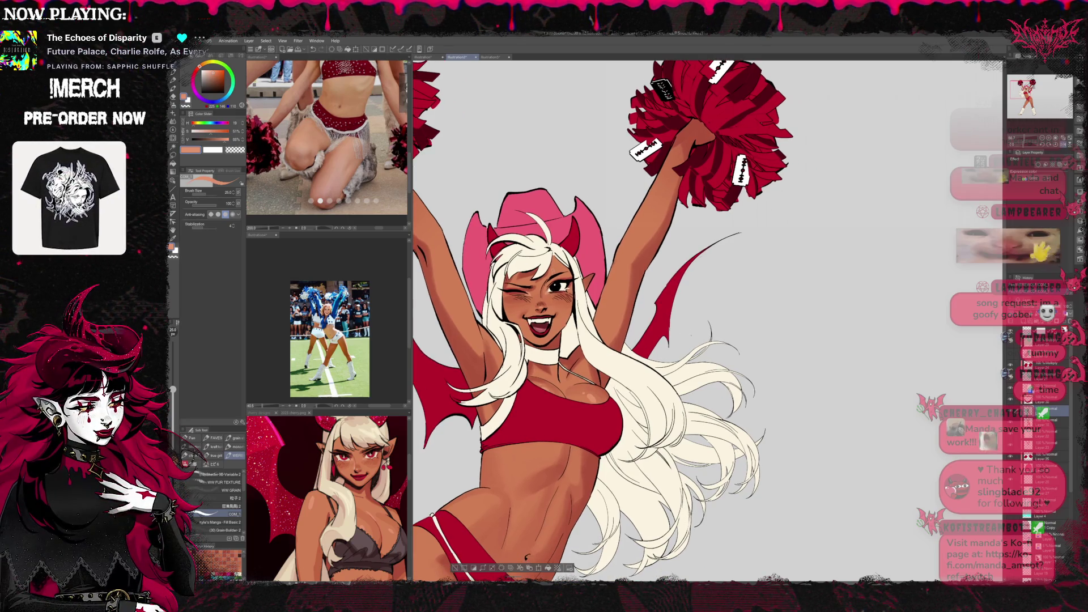
pyautogui.moveTo(623, 340); pyautogui.dragTo(632, 333)
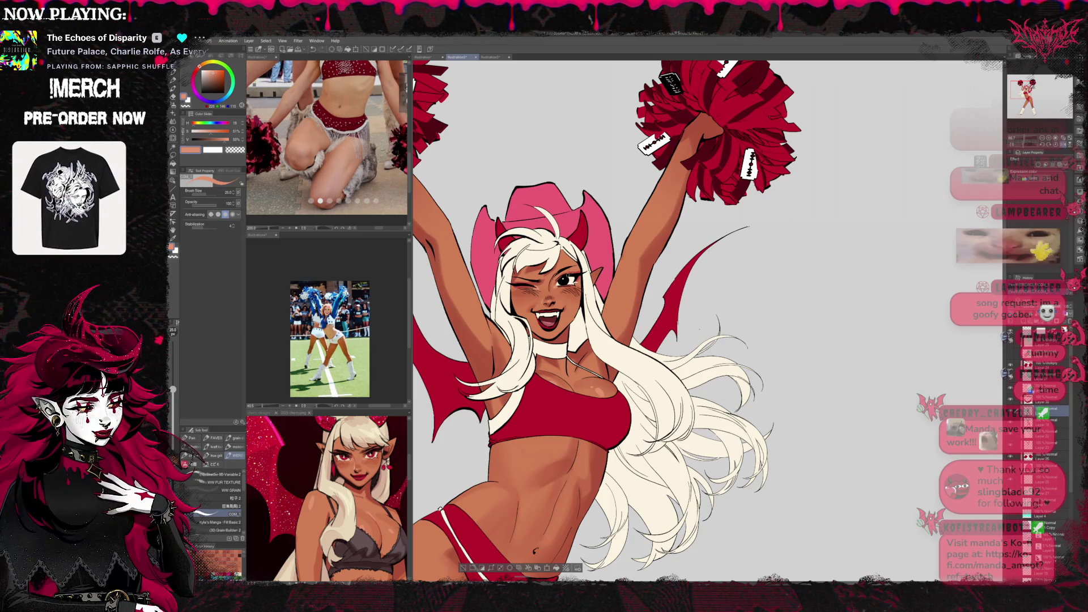
pyautogui.moveTo(642, 324); pyautogui.dragTo(711, 315)
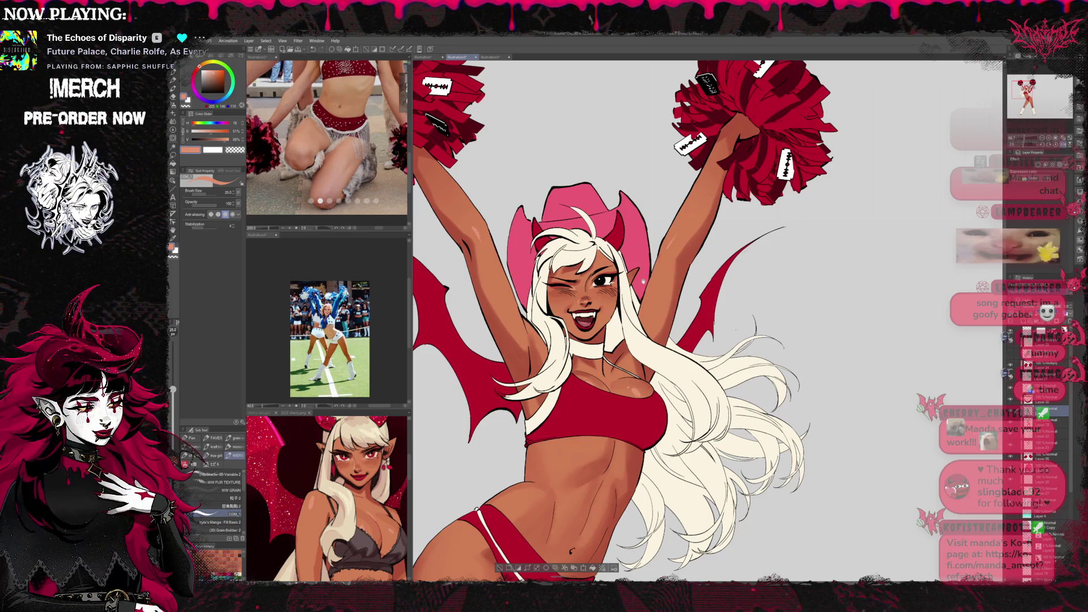
pyautogui.moveTo(515, 499); pyautogui.dragTo(566, 372)
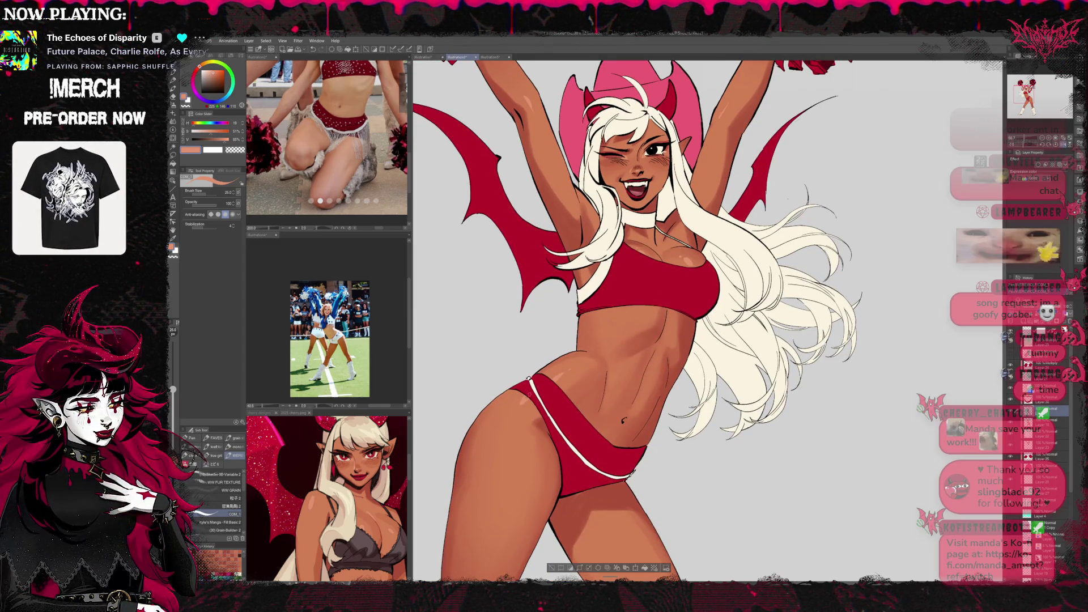
pyautogui.moveTo(528, 393); pyautogui.dragTo(536, 293)
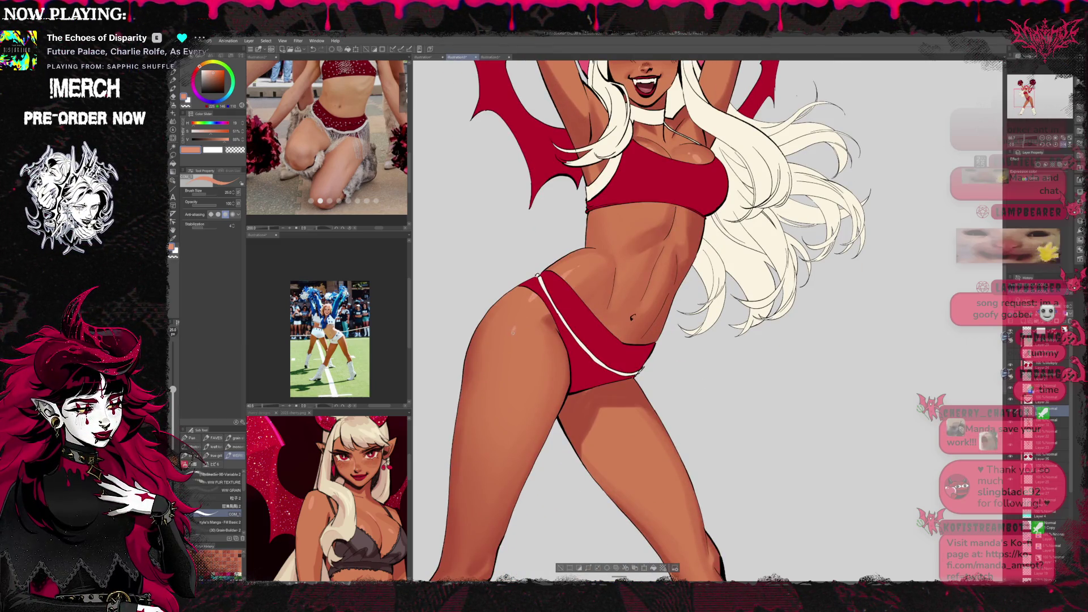
pyautogui.moveTo(638, 206); pyautogui.dragTo(581, 275)
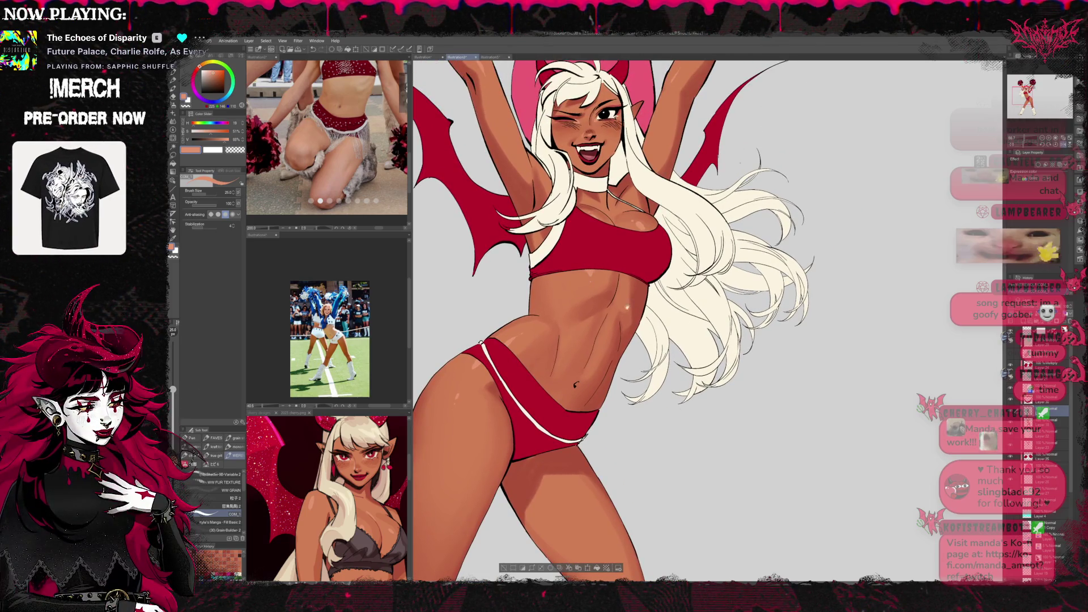
pyautogui.moveTo(607, 543); pyautogui.dragTo(622, 316)
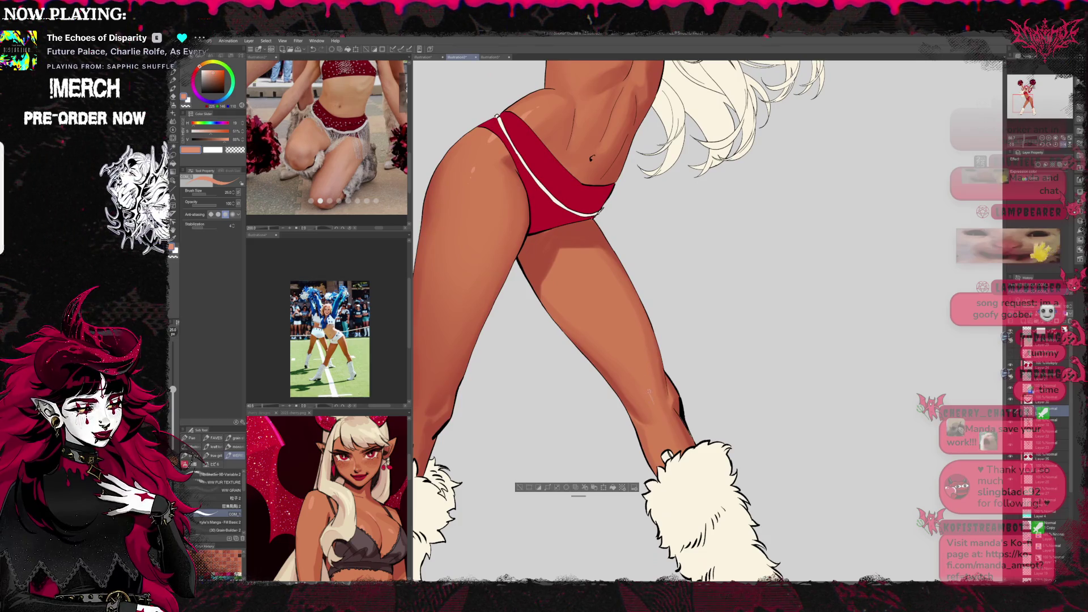
pyautogui.moveTo(636, 349)
pyautogui.mouseDown()
pyautogui.moveTo(781, 285)
pyautogui.moveTo(611, 443)
pyautogui.mouseUp()
pyautogui.moveTo(767, 87); pyautogui.dragTo(709, 321)
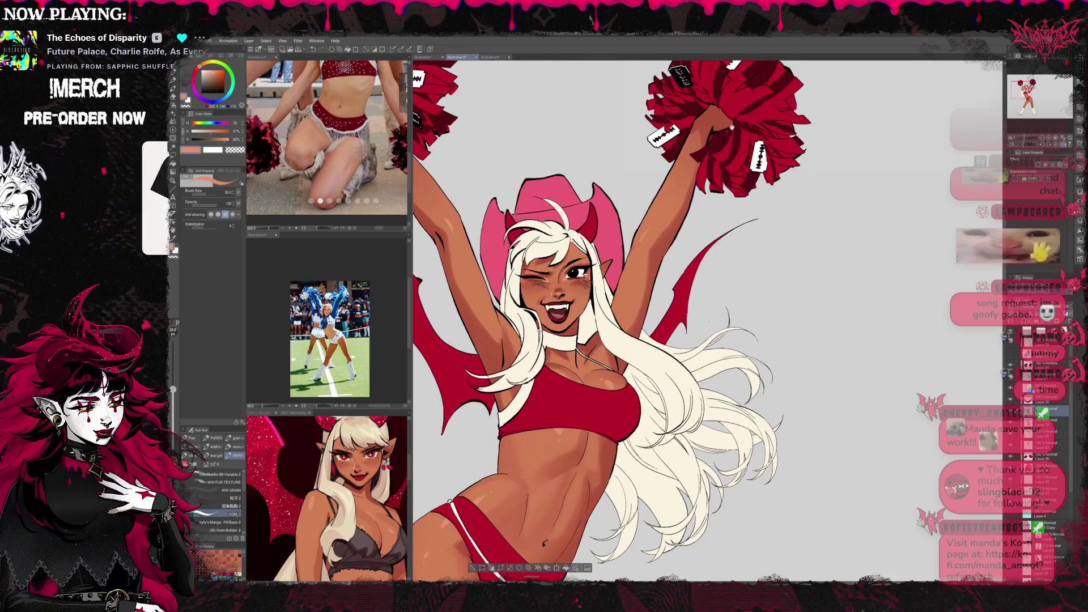
pyautogui.press('h')
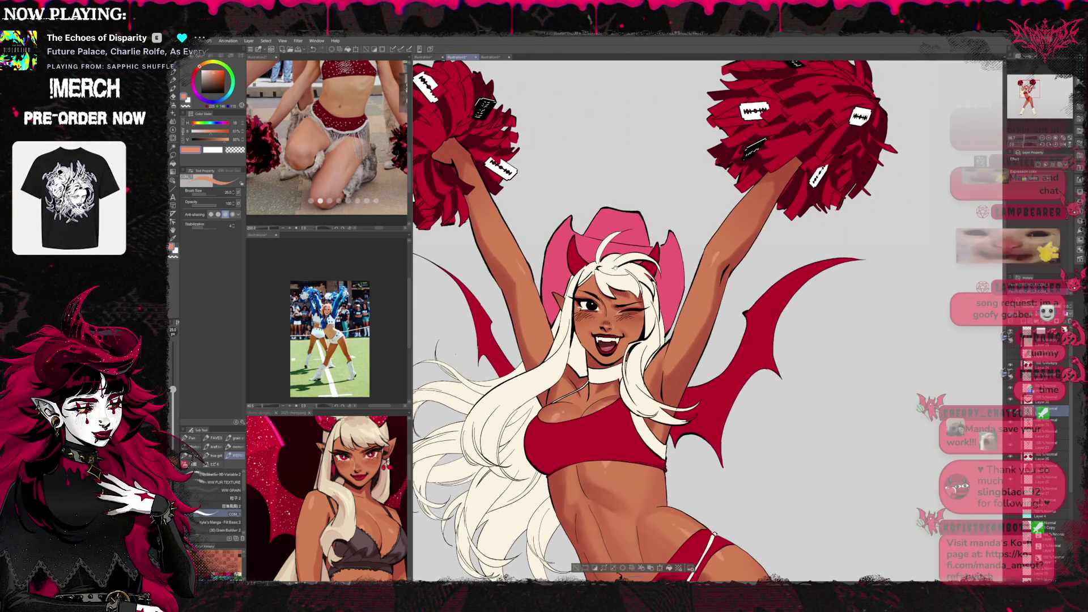
pyautogui.moveTo(709, 321); pyautogui.dragTo(598, 238)
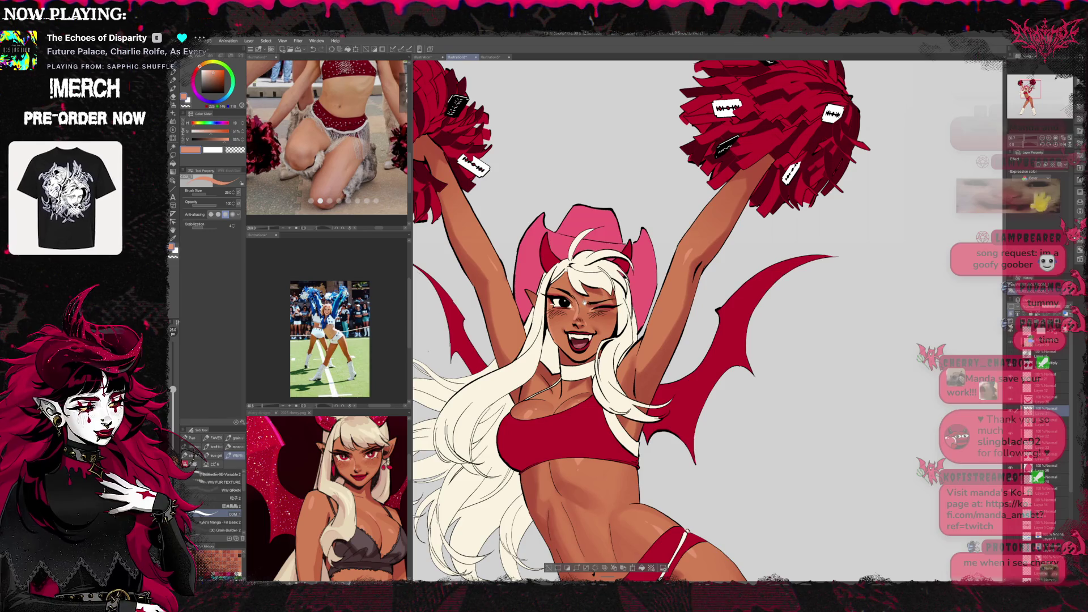
pyautogui.scroll(2, 658, 320)
pyautogui.scroll(1, 658, 320)
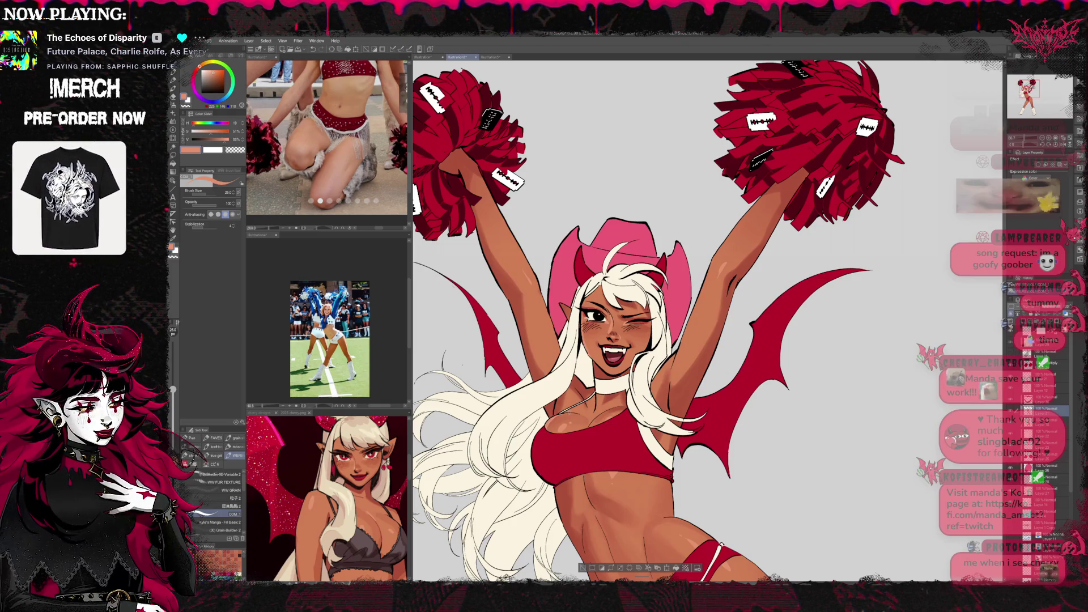
pyautogui.moveTo(652, 340)
pyautogui.mouseDown()
pyautogui.moveTo(647, 254)
pyautogui.moveTo(599, 193)
pyautogui.mouseUp()
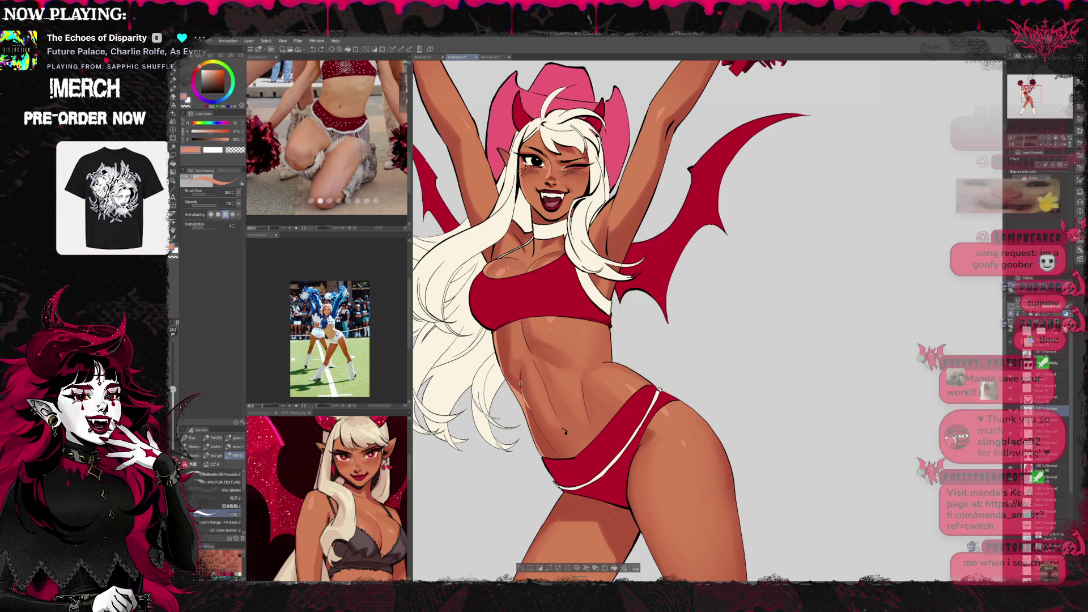
pyautogui.moveTo(550, 397); pyautogui.dragTo(592, 326)
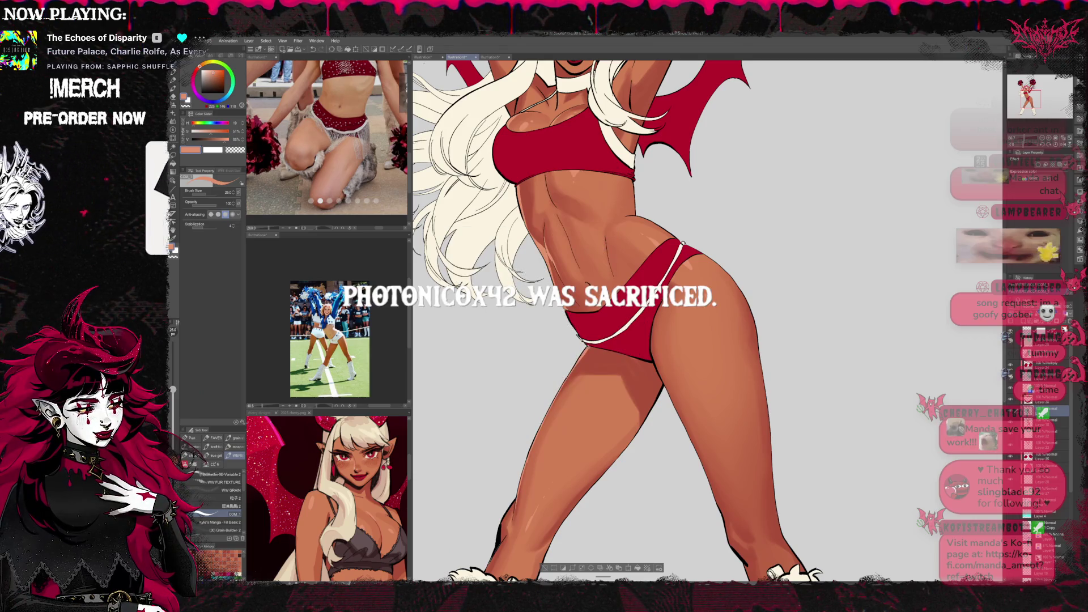
pyautogui.moveTo(629, 337); pyautogui.dragTo(666, 246)
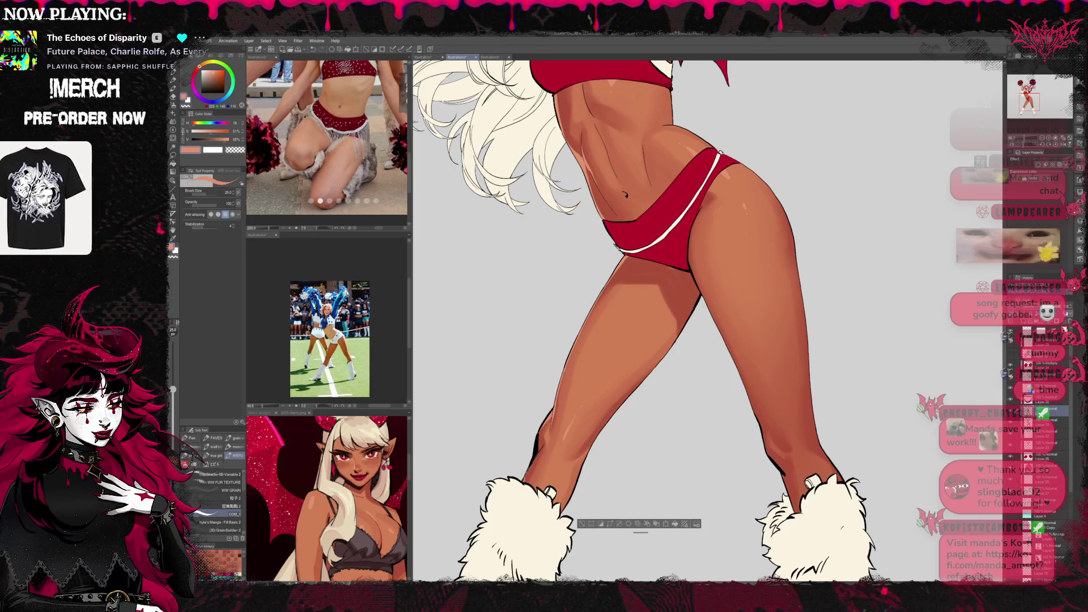
pyautogui.moveTo(680, 341); pyautogui.dragTo(545, 317)
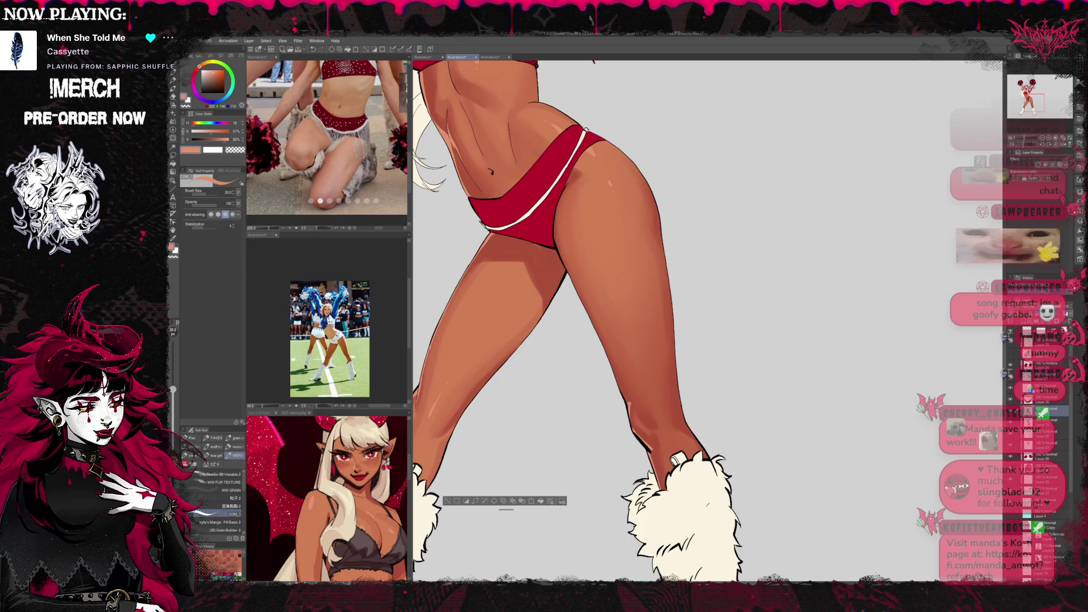
pyautogui.moveTo(594, 322); pyautogui.dragTo(603, 433)
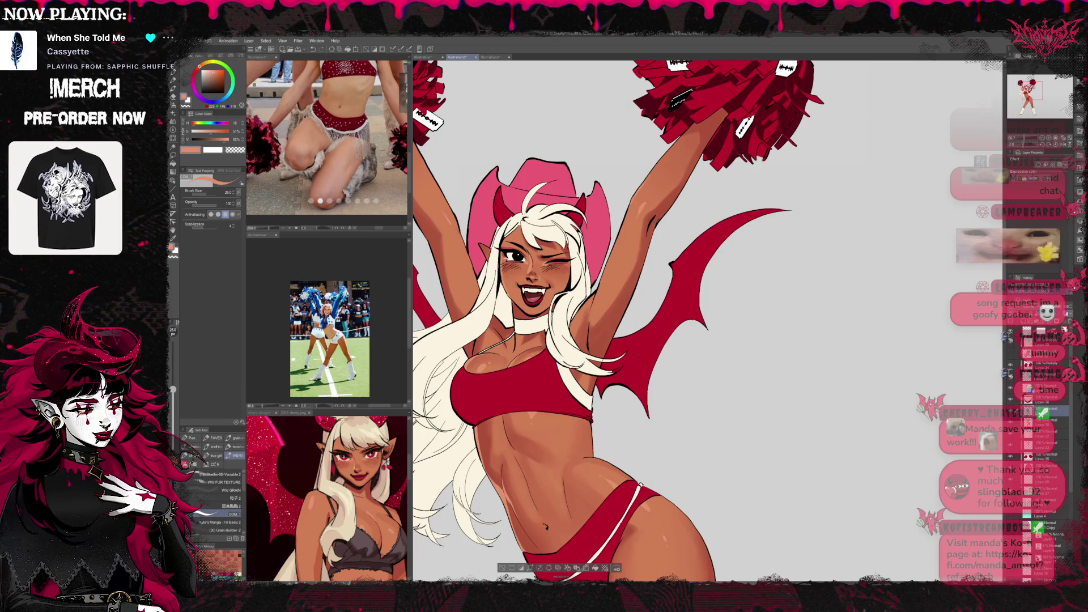
pyautogui.moveTo(623, 317)
pyautogui.mouseDown()
pyautogui.moveTo(717, 309)
pyautogui.moveTo(719, 337)
pyautogui.mouseUp()
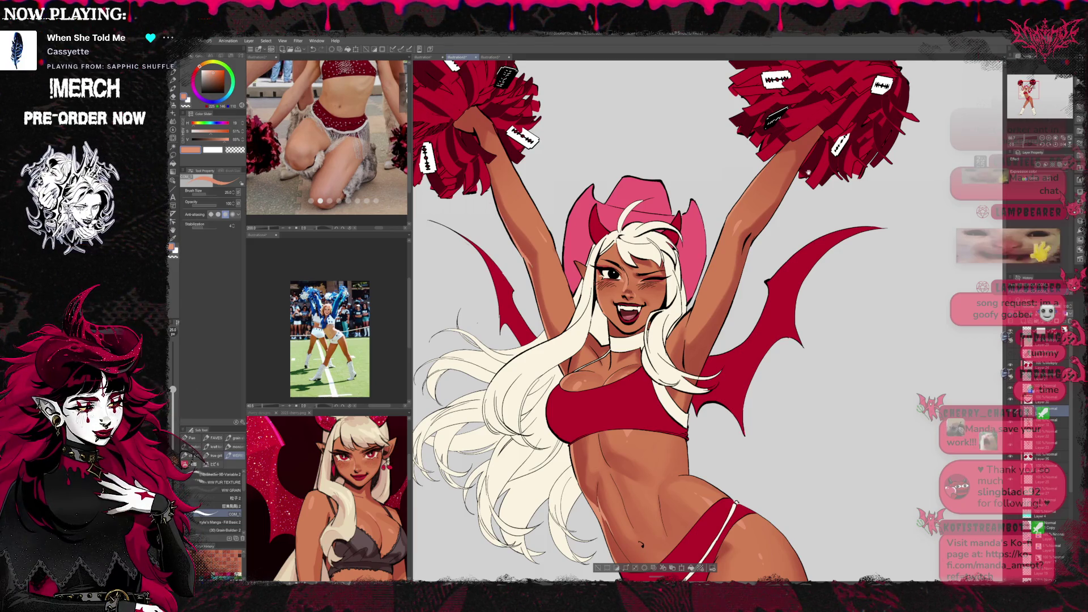
# Unflip the canvas, zoom in on the winking face, and bring the cherry reference image forward.
pyautogui.moveTo(789, 182); pyautogui.dragTo(772, 170)
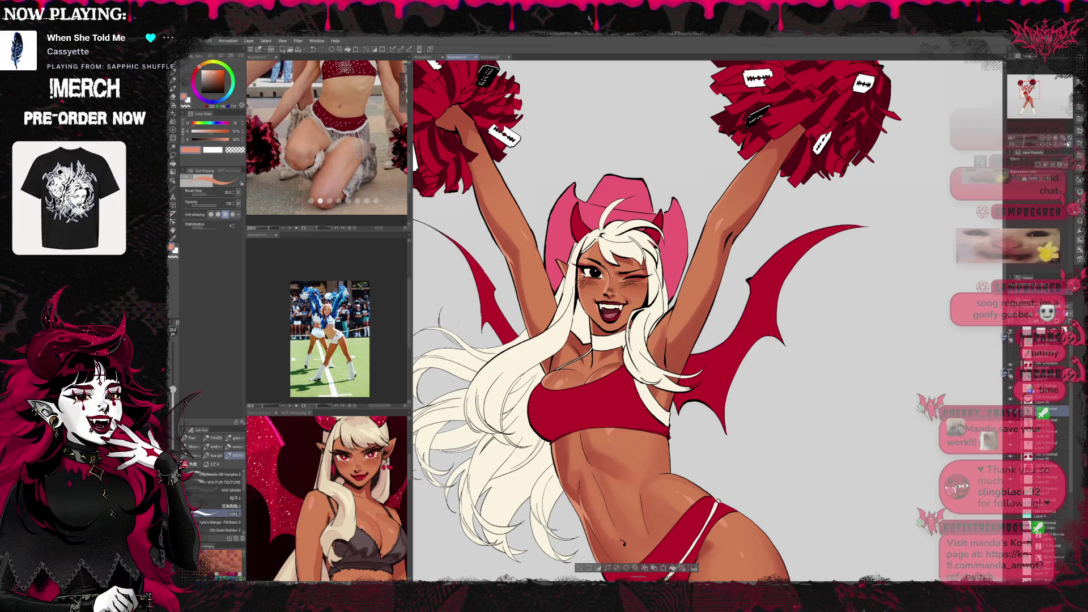
pyautogui.press('h')
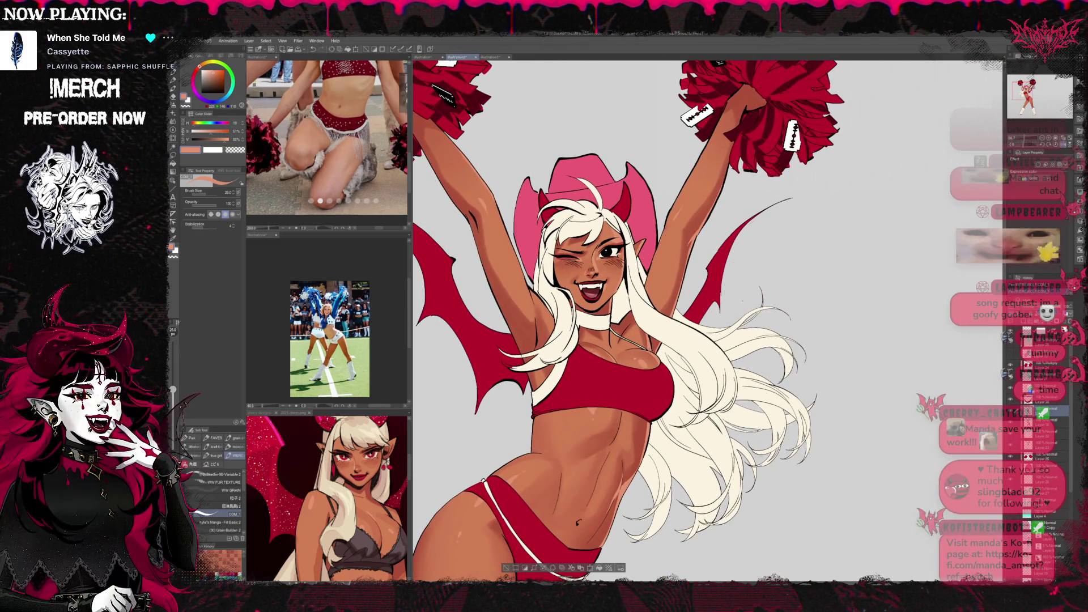
pyautogui.scroll(-5, 750, 335)
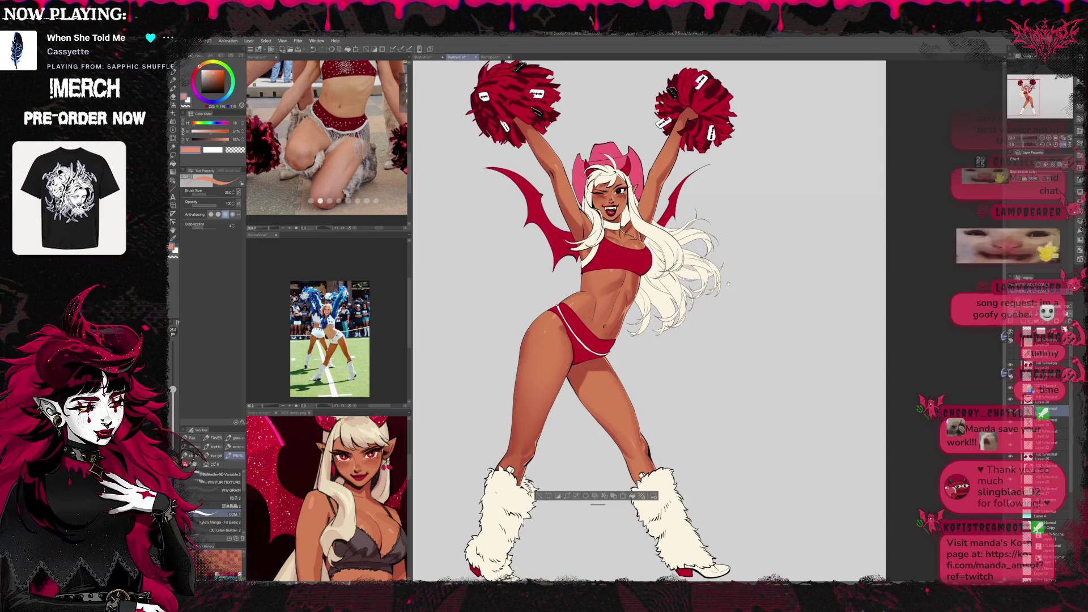
pyautogui.scroll(2, 744, 290)
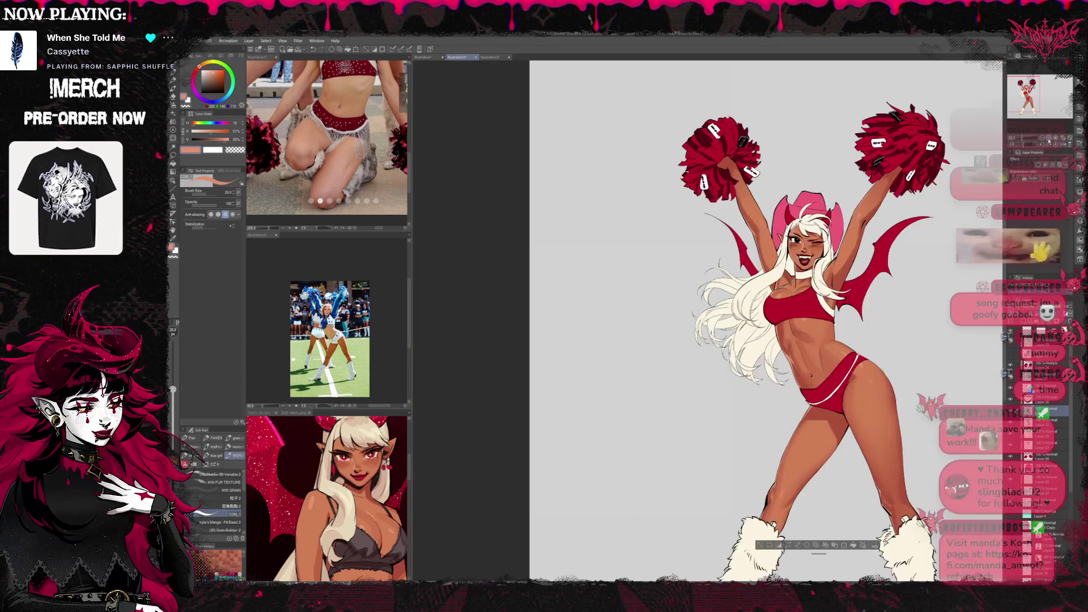
pyautogui.scroll(3, 649, 320)
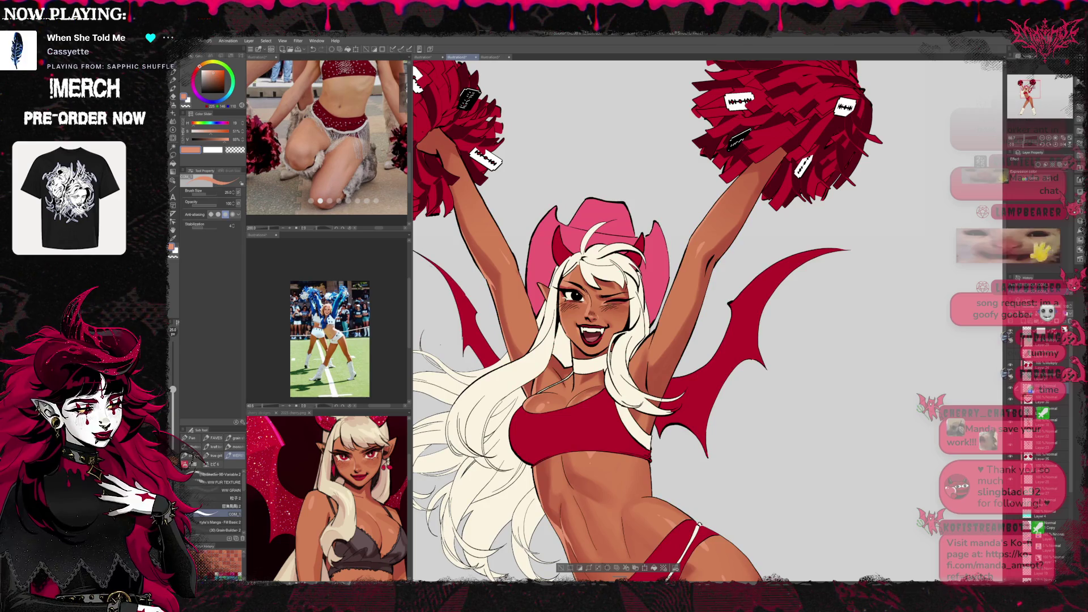
pyautogui.scroll(3, 635, 329)
pyautogui.scroll(-1, 709, 241)
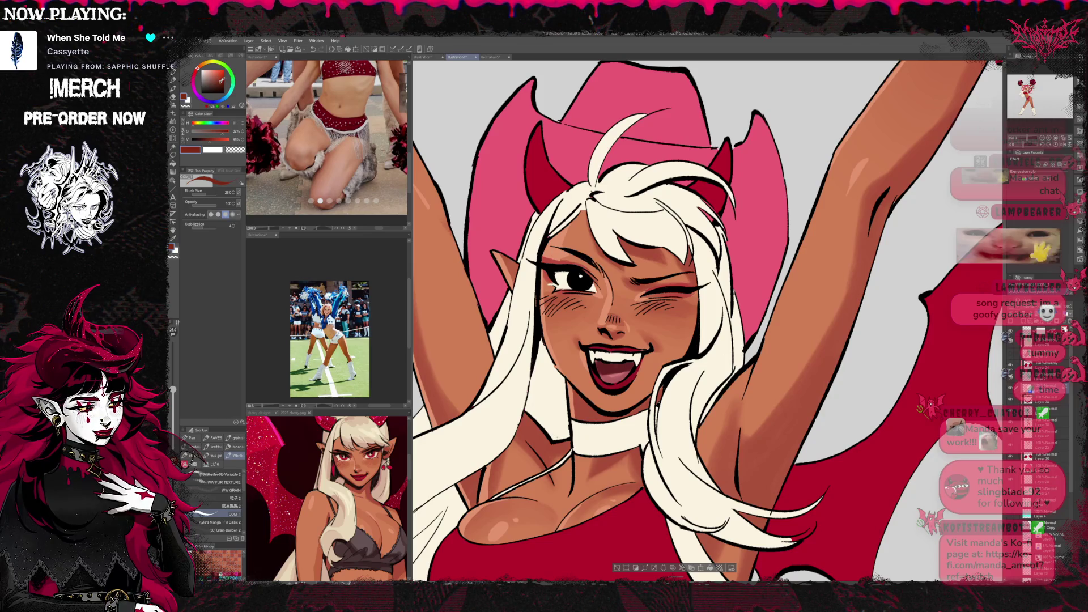
pyautogui.click(381, 529)
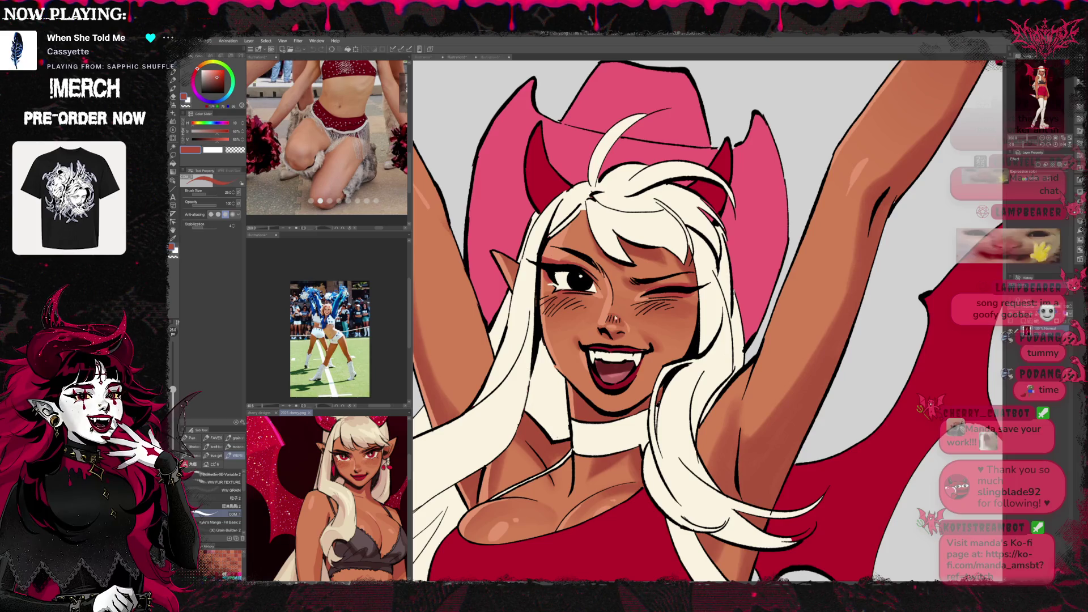
# Back on the main illustration, try red-brown and skin tones and tilt the canvas slightly.
pyautogui.click(627, 292)
pyautogui.keyDown('alt'); pyautogui.click(627, 293); pyautogui.keyUp('alt')
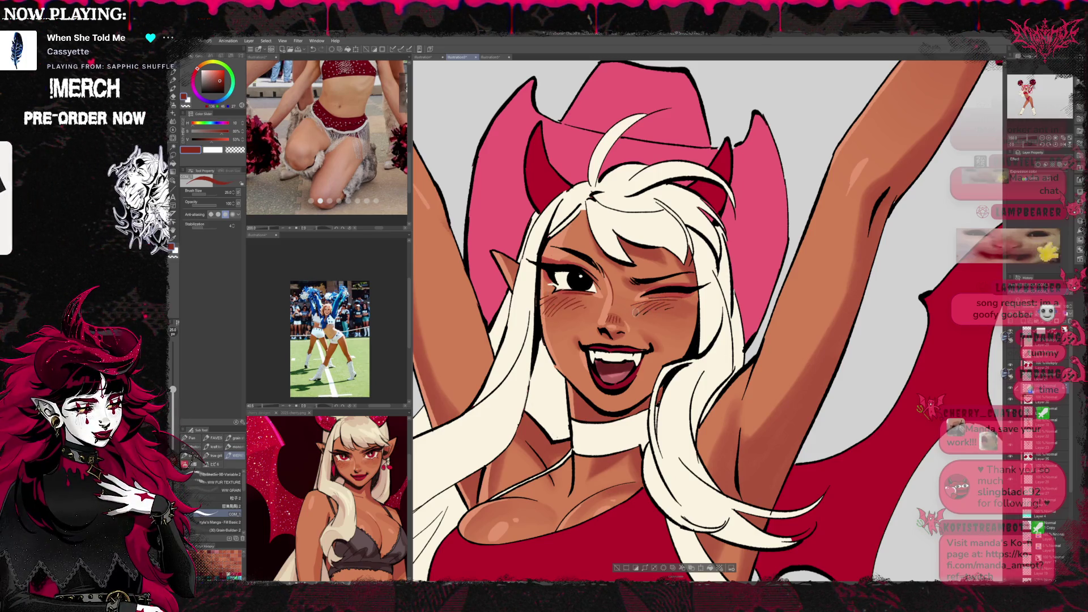
pyautogui.keyDown('alt'); pyautogui.click(612, 309); pyautogui.keyUp('alt')
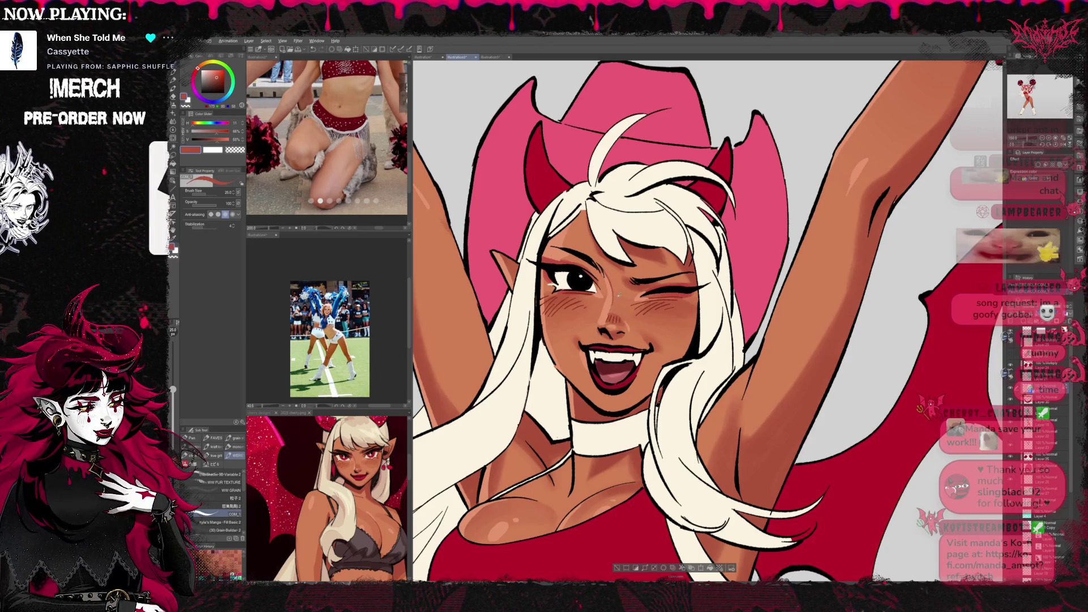
pyautogui.keyDown('alt'); pyautogui.click(615, 259); pyautogui.keyUp('alt')
pyautogui.press('-')
pyautogui.press('-')
# Pick a deep crimson red and paint the lower lip with it.
pyautogui.keyDown('alt'); pyautogui.click(674, 285); pyautogui.keyUp('alt')
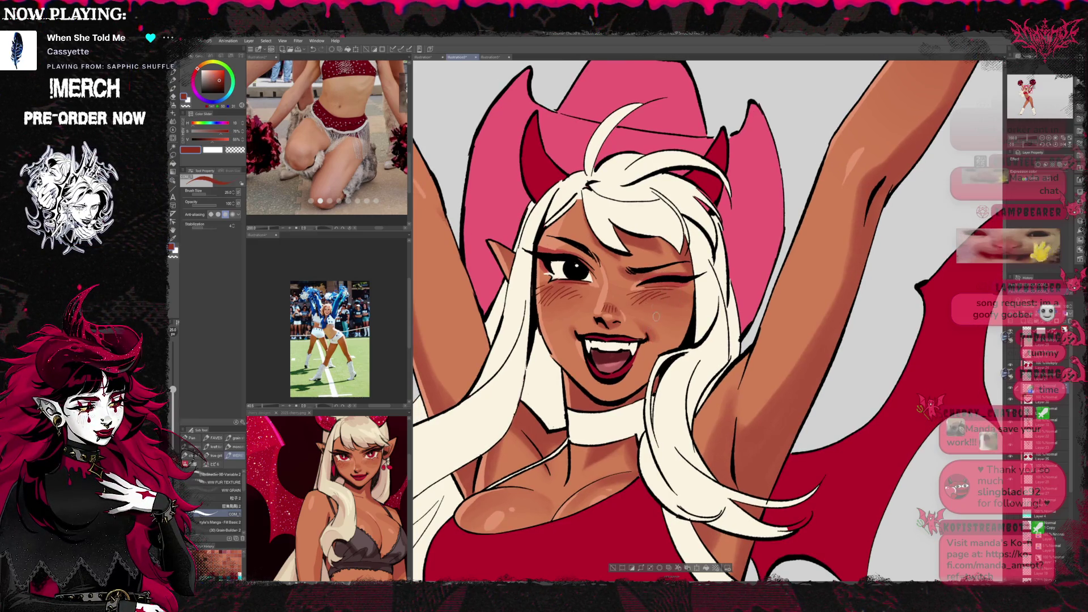
pyautogui.keyDown('alt'); pyautogui.click(602, 366); pyautogui.keyUp('alt')
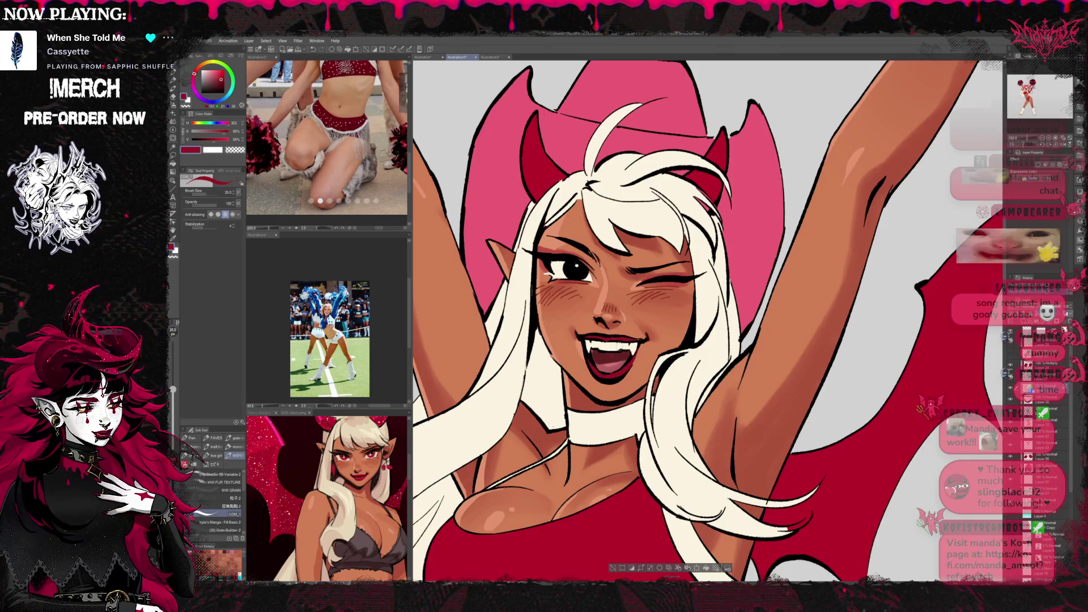
pyautogui.keyDown('alt'); pyautogui.click(602, 367); pyautogui.keyUp('alt')
pyautogui.moveTo(595, 372); pyautogui.dragTo(593, 363)
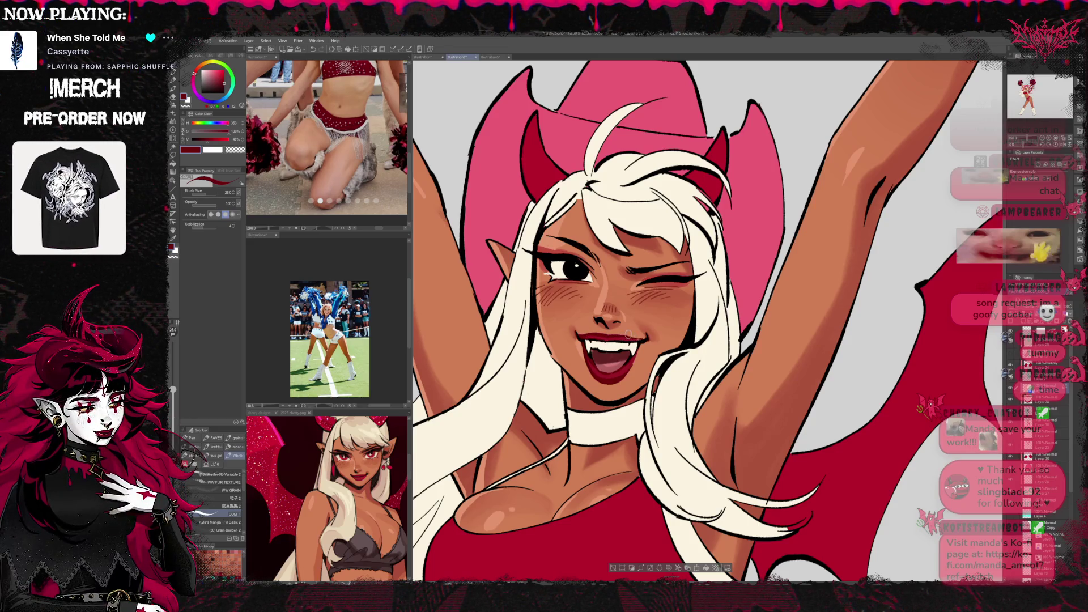
pyautogui.scroll(1, 632, 335)
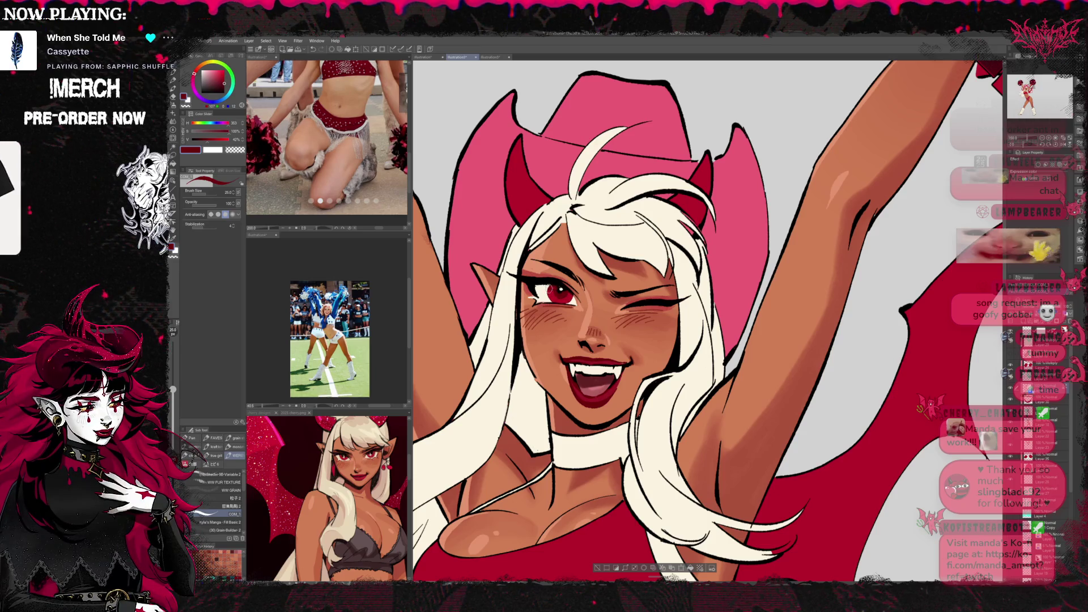
# Switch between black, the iris red and a light cream colour for the eye details.
pyautogui.keyDown('alt'); pyautogui.click(548, 284); pyautogui.keyUp('alt')
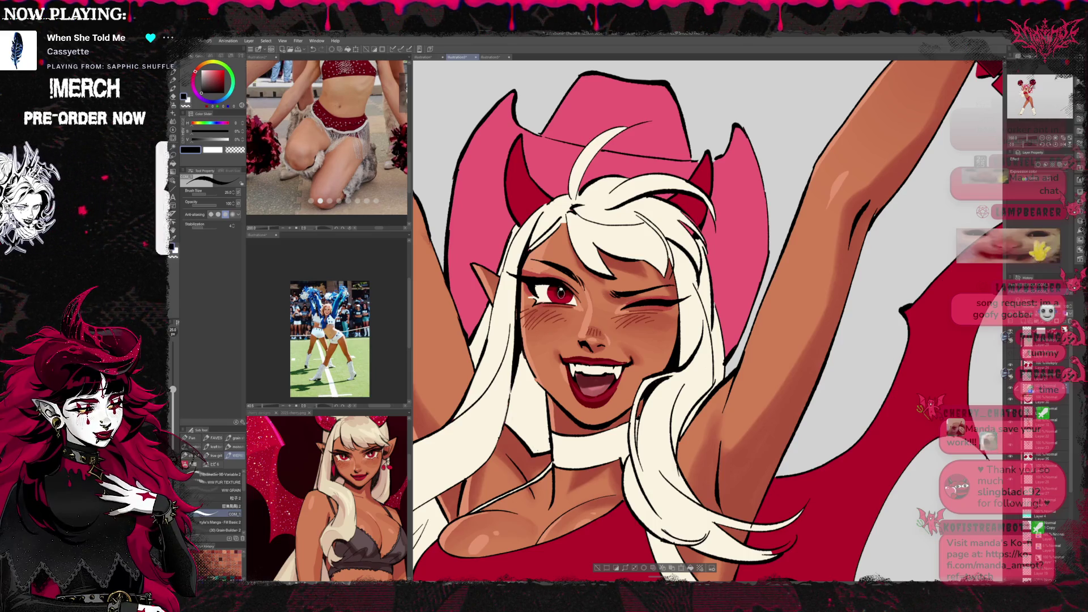
pyautogui.keyDown('alt'); pyautogui.click(567, 301); pyautogui.keyUp('alt')
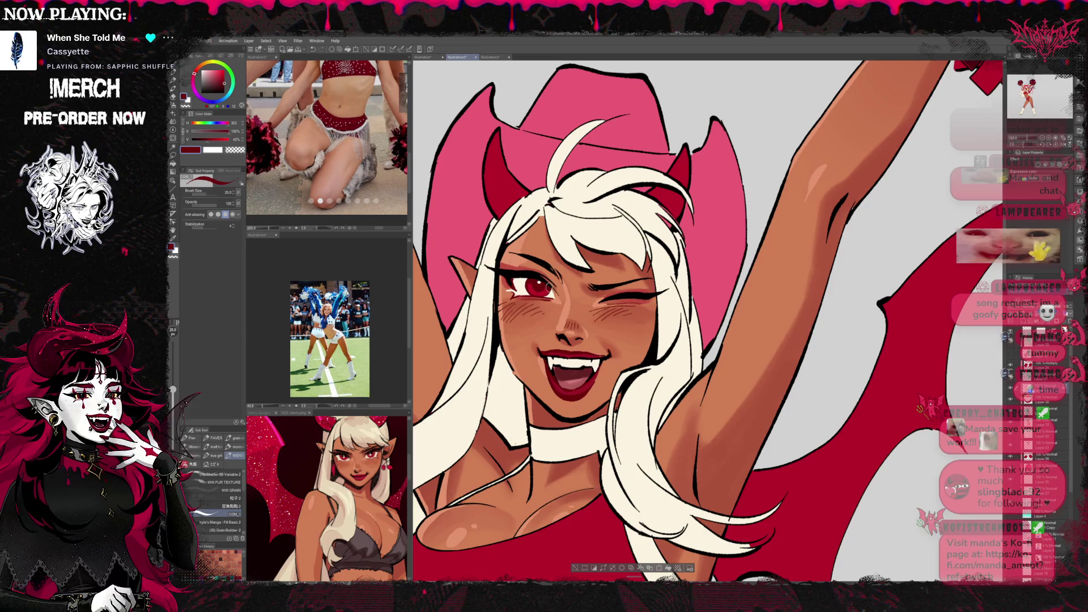
pyautogui.keyDown('alt'); pyautogui.click(532, 278); pyautogui.keyUp('alt')
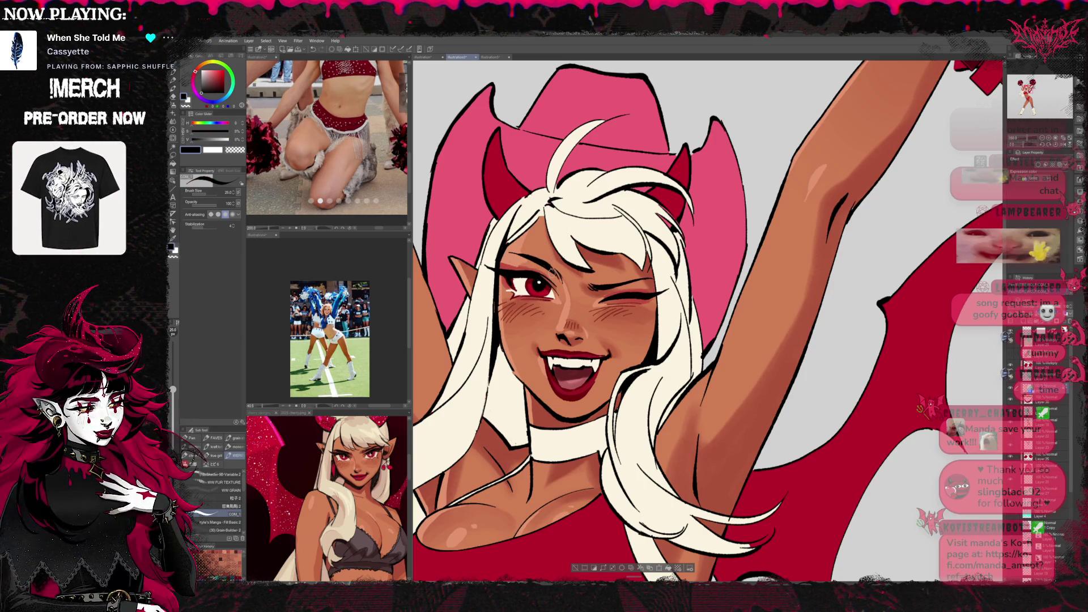
pyautogui.keyDown('alt'); pyautogui.click(536, 286); pyautogui.keyUp('alt')
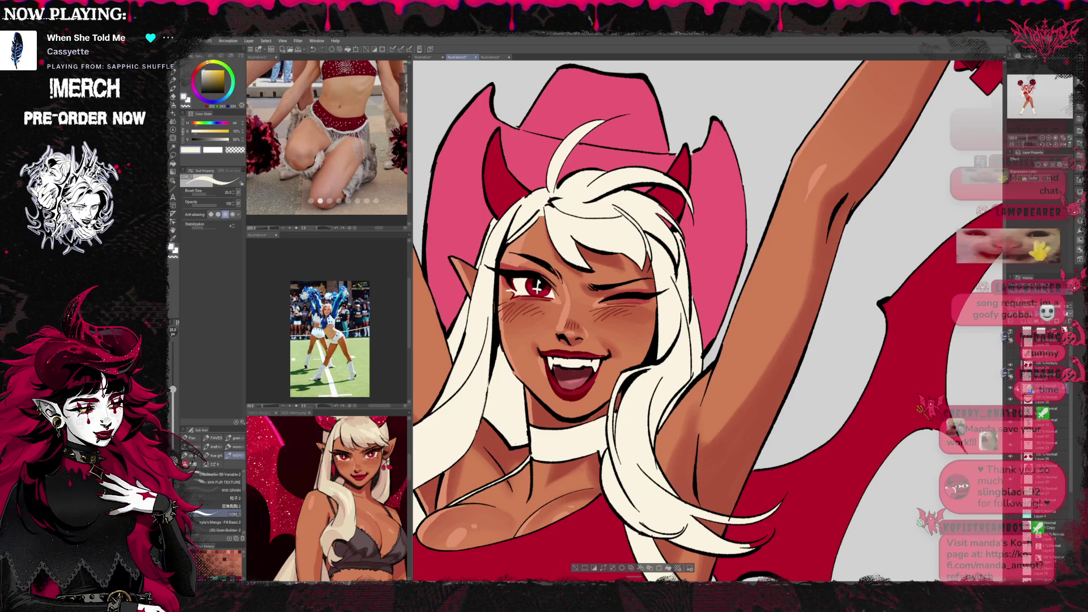
# Hide and reshow the line art layer to check the fills, then zoom out to the full figure.
pyautogui.click(1011, 390)
pyautogui.click(1011, 390)
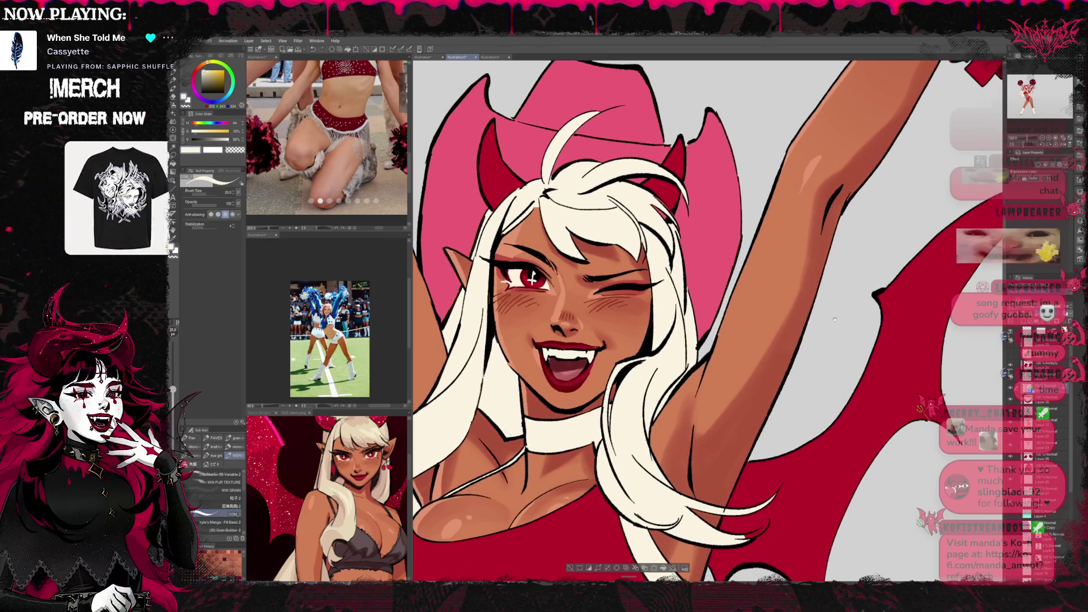
pyautogui.scroll(1, 834, 324)
pyautogui.scroll(1, 835, 324)
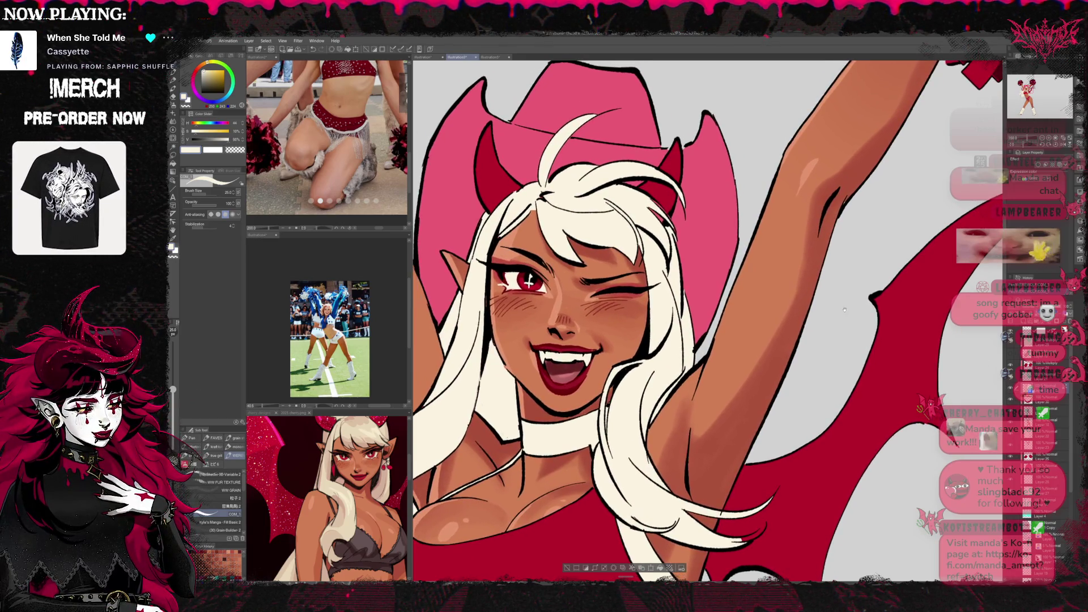
pyautogui.scroll(-3, 747, 325)
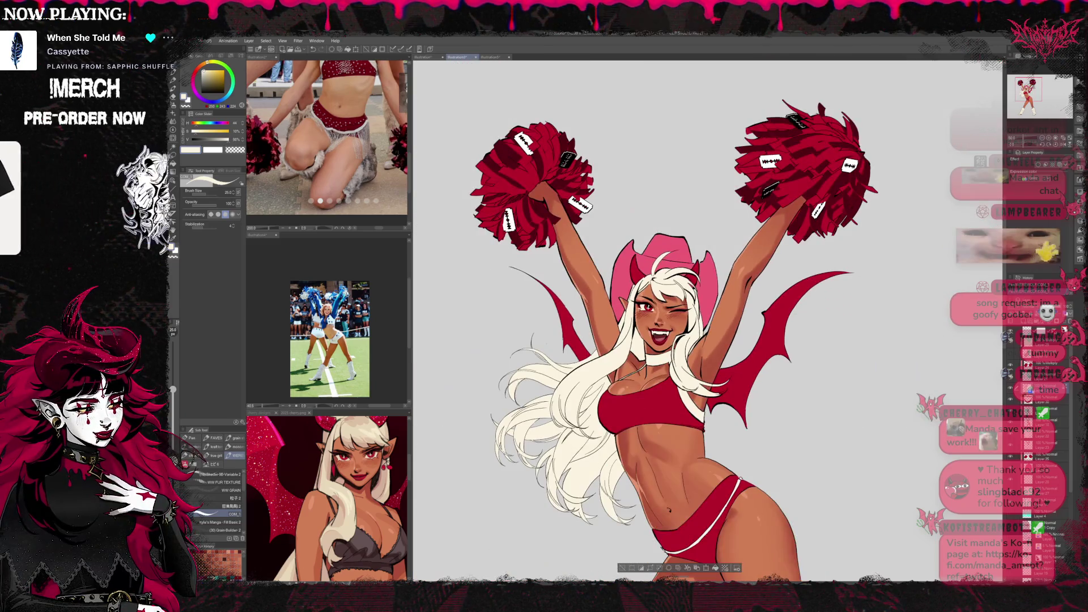
# Frame the whole figure, switch to the Fill tool, and clear the current selection.
pyautogui.moveTo(747, 467)
pyautogui.mouseDown()
pyautogui.moveTo(746, 325)
pyautogui.moveTo(739, 347)
pyautogui.mouseUp()
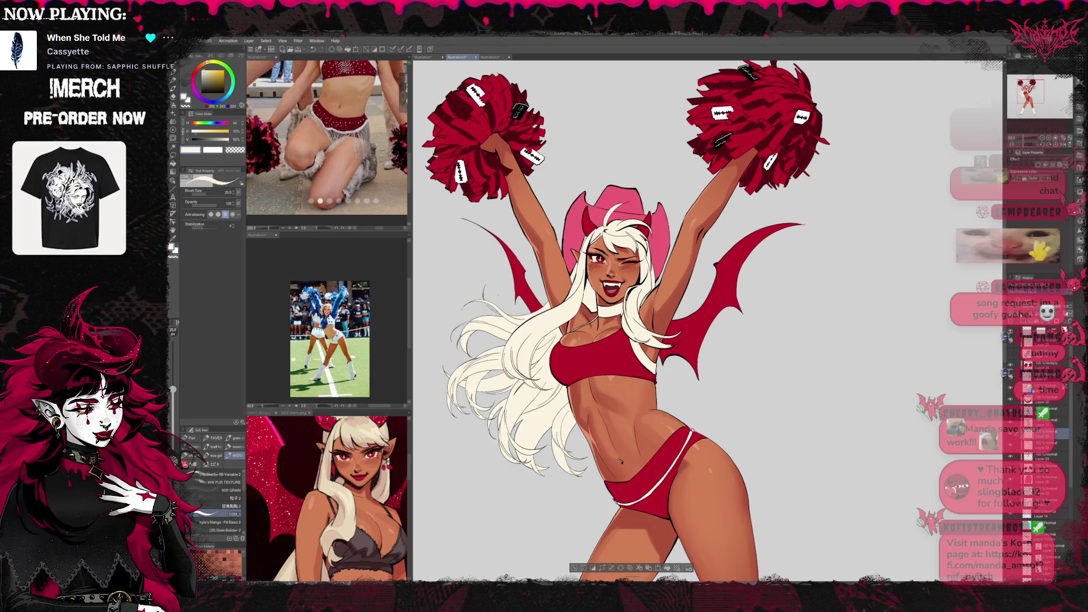
pyautogui.press('g')
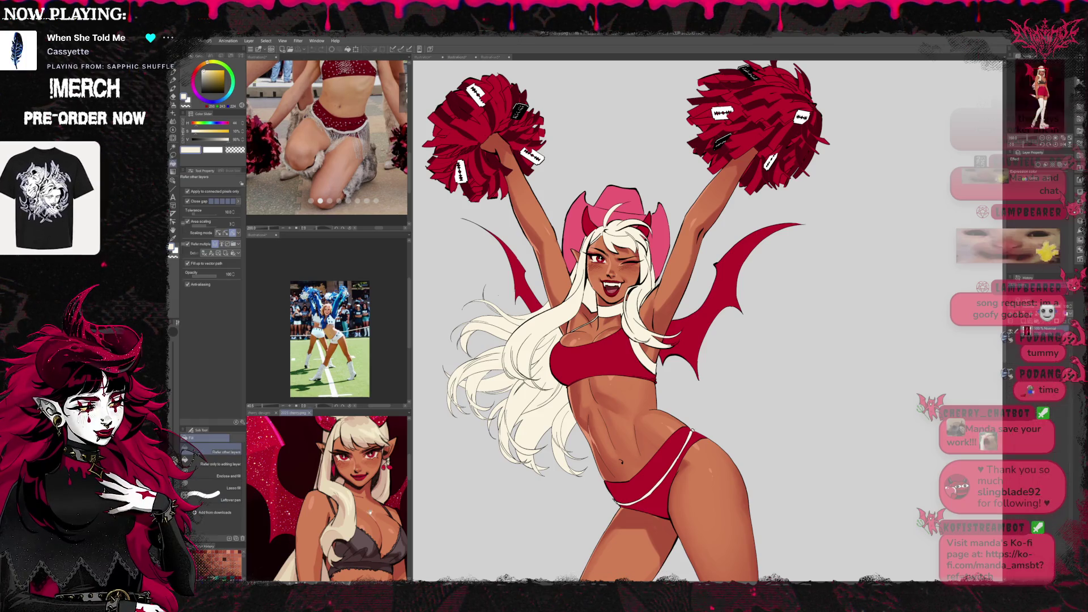
pyautogui.hotkey('ctrl', 'Tab')
pyautogui.scroll(1, 598, 403)
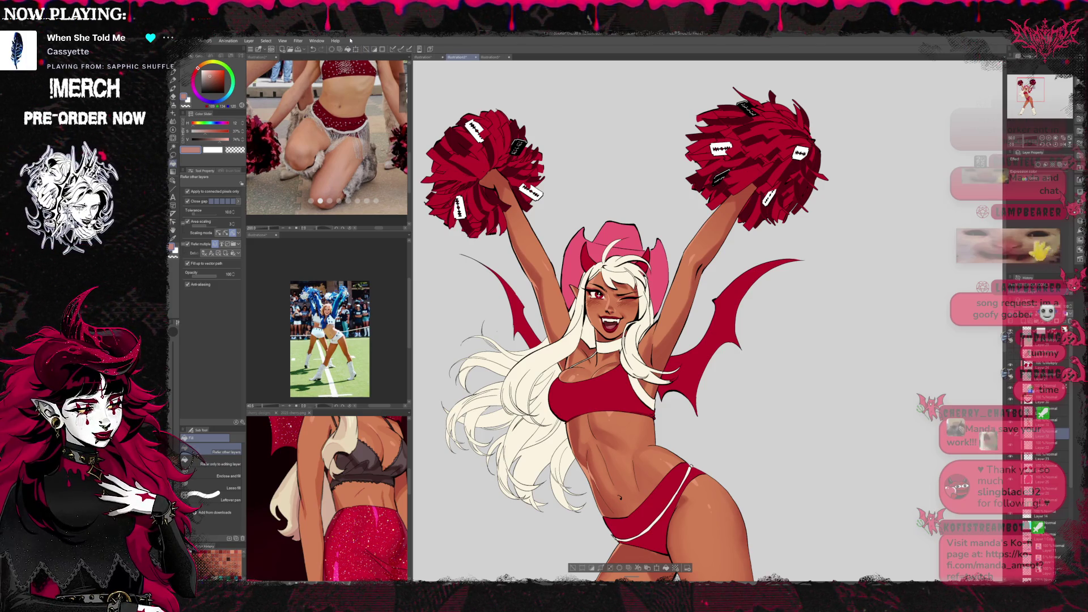
pyautogui.hotkey('ctrl', 'd')
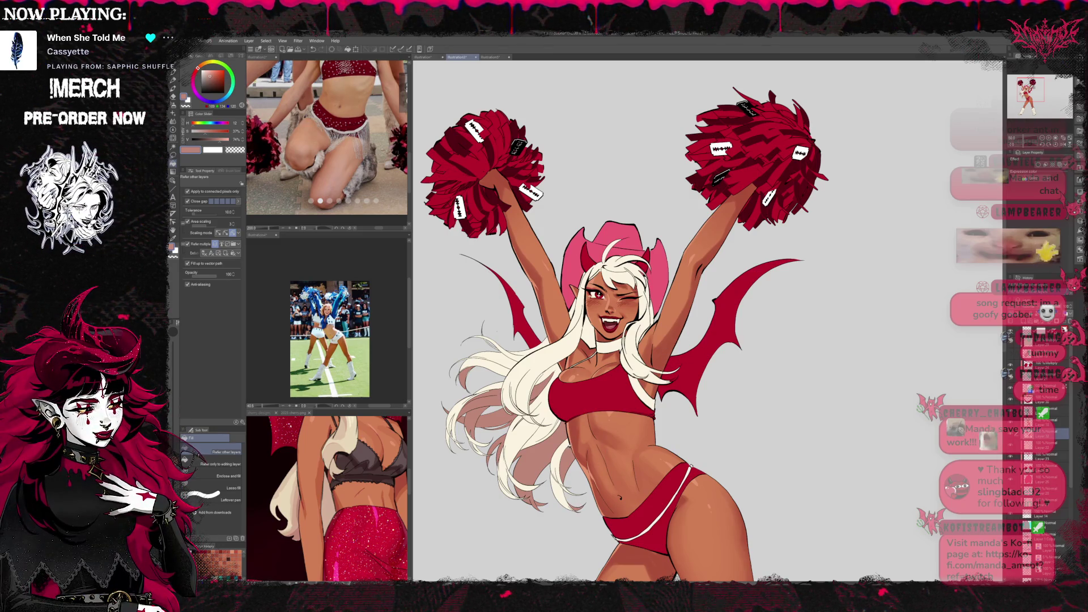
# Return to the pen, reselect the hair and figure, and flip the canvas horizontally.
pyautogui.press('p')
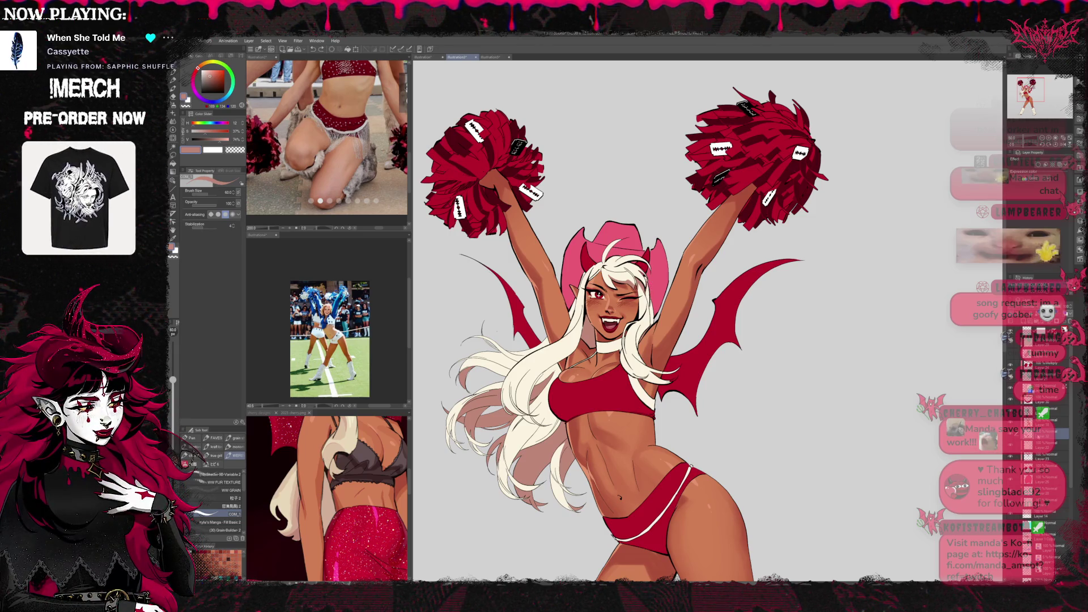
pyautogui.hotkey('ctrl', 'shift', 'd')
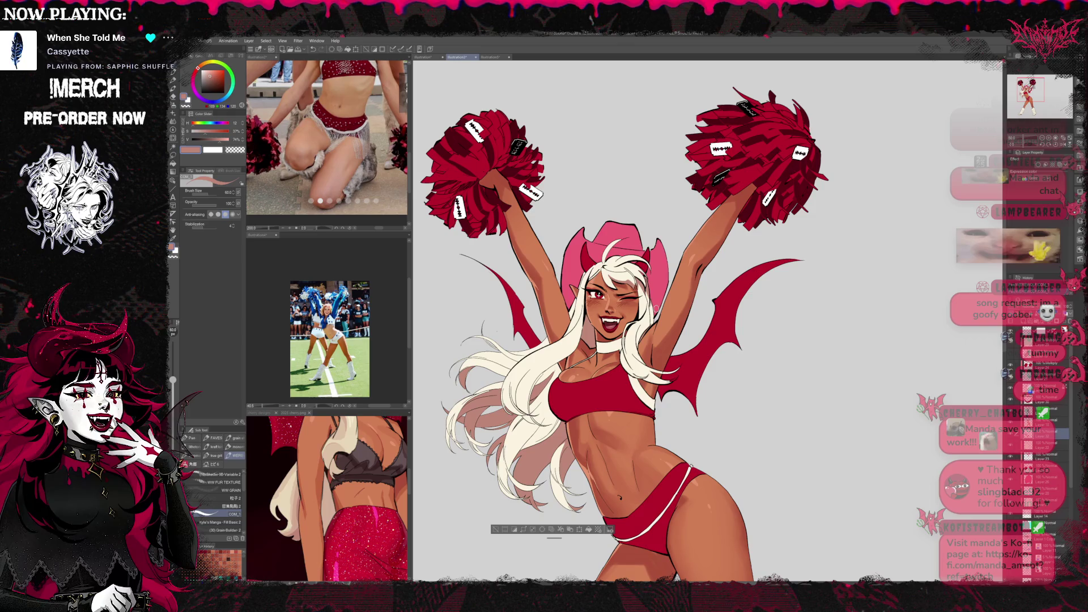
pyautogui.press('h')
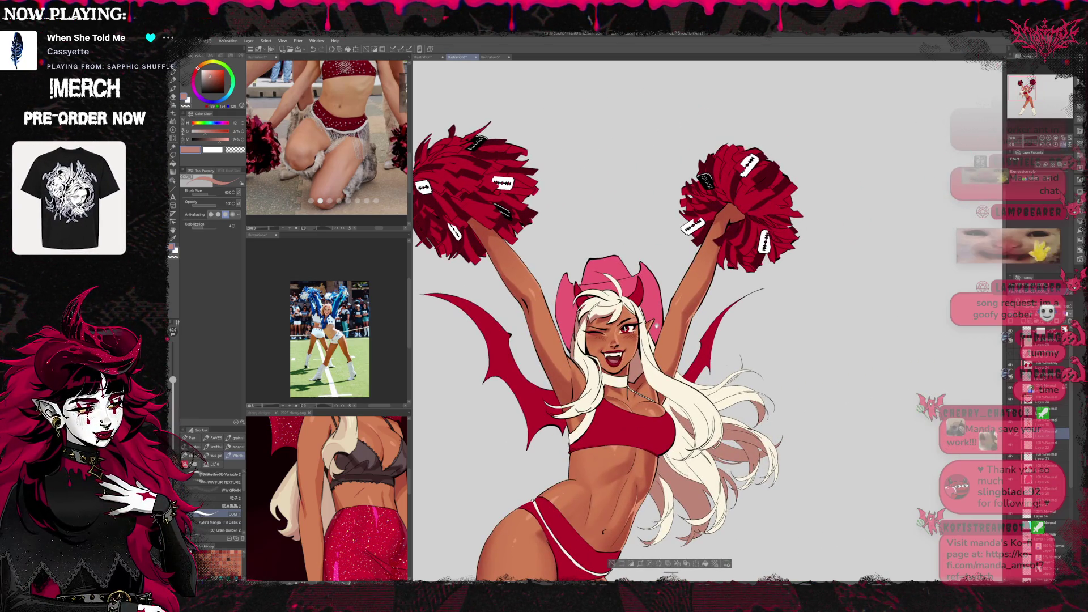
pyautogui.moveTo(607, 340); pyautogui.dragTo(584, 330)
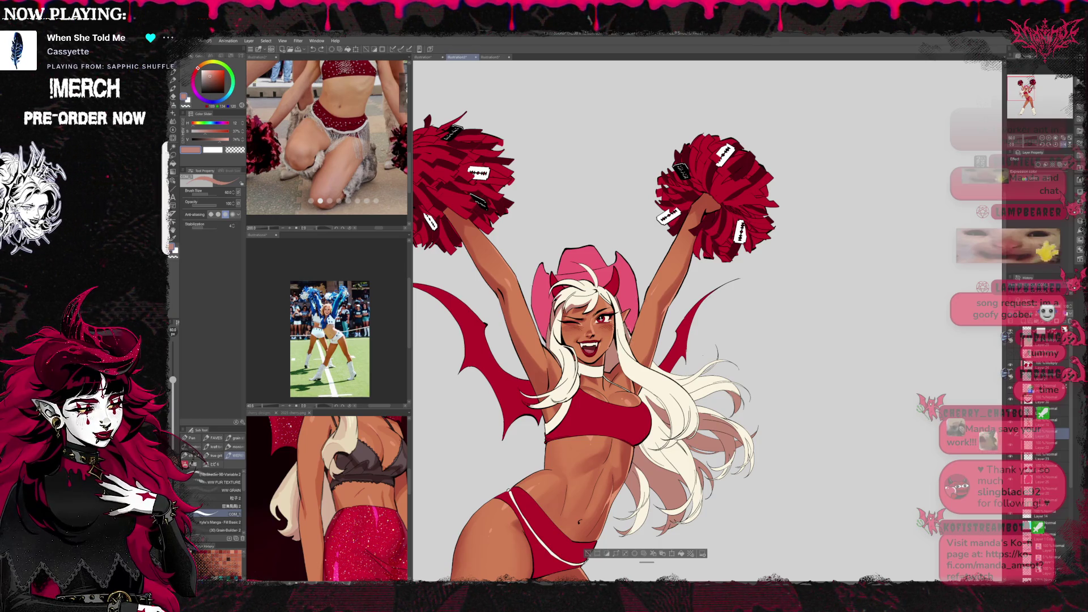
pyautogui.moveTo(630, 293)
pyautogui.mouseDown()
pyautogui.moveTo(618, 282)
pyautogui.moveTo(622, 330)
pyautogui.mouseUp()
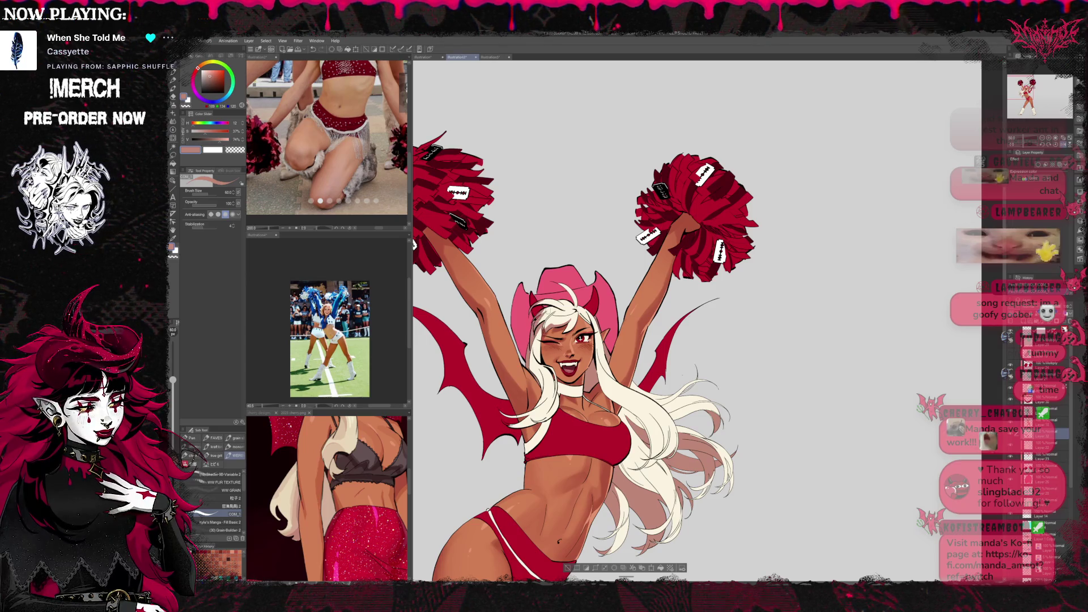
pyautogui.moveTo(566, 283); pyautogui.dragTo(547, 250)
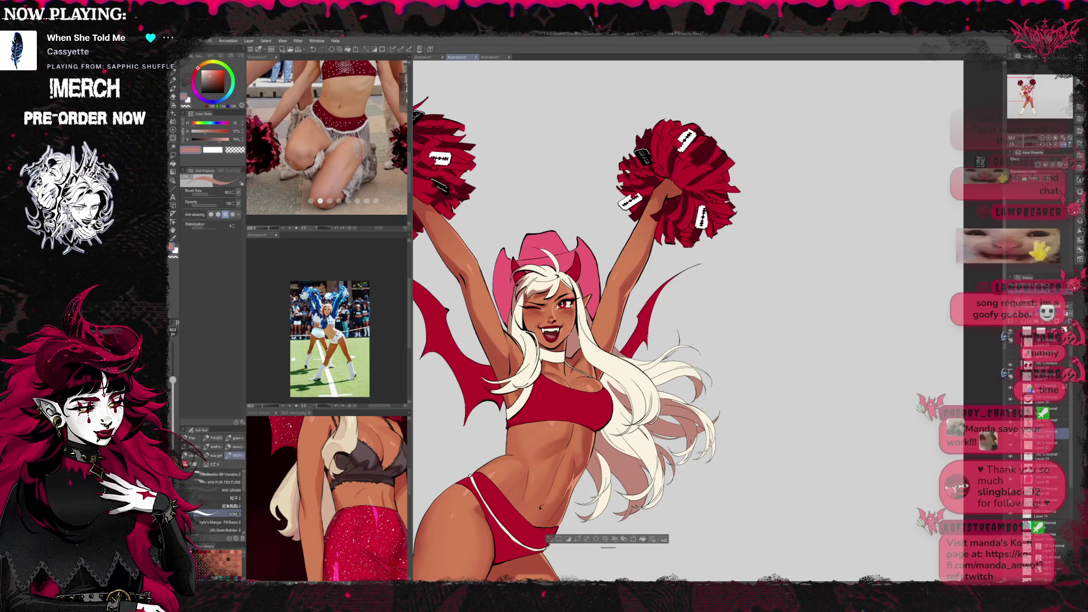
pyautogui.moveTo(566, 283); pyautogui.dragTo(555, 273)
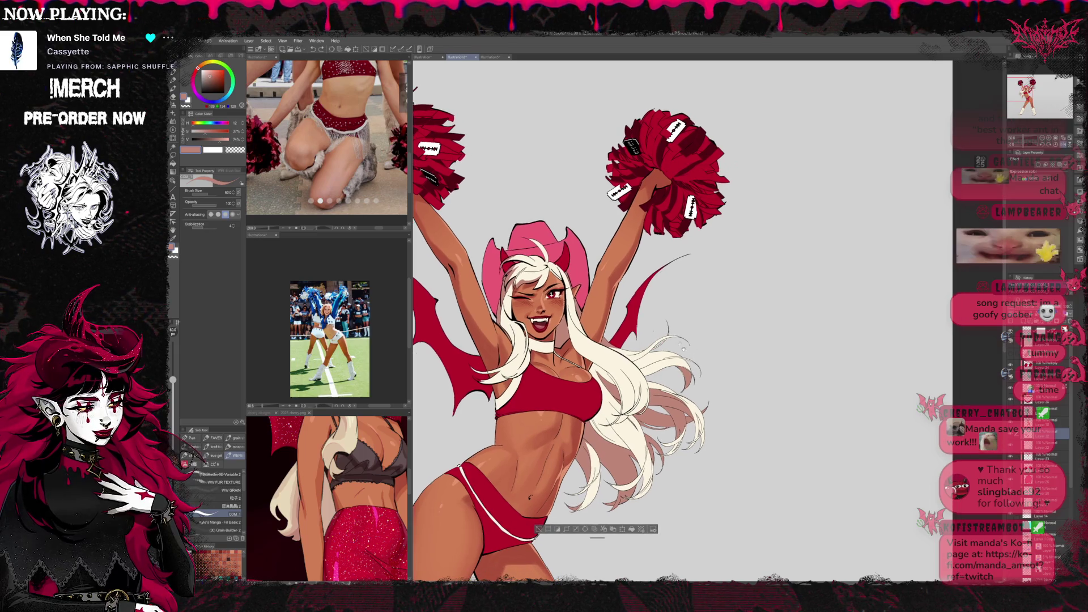
pyautogui.press('e')
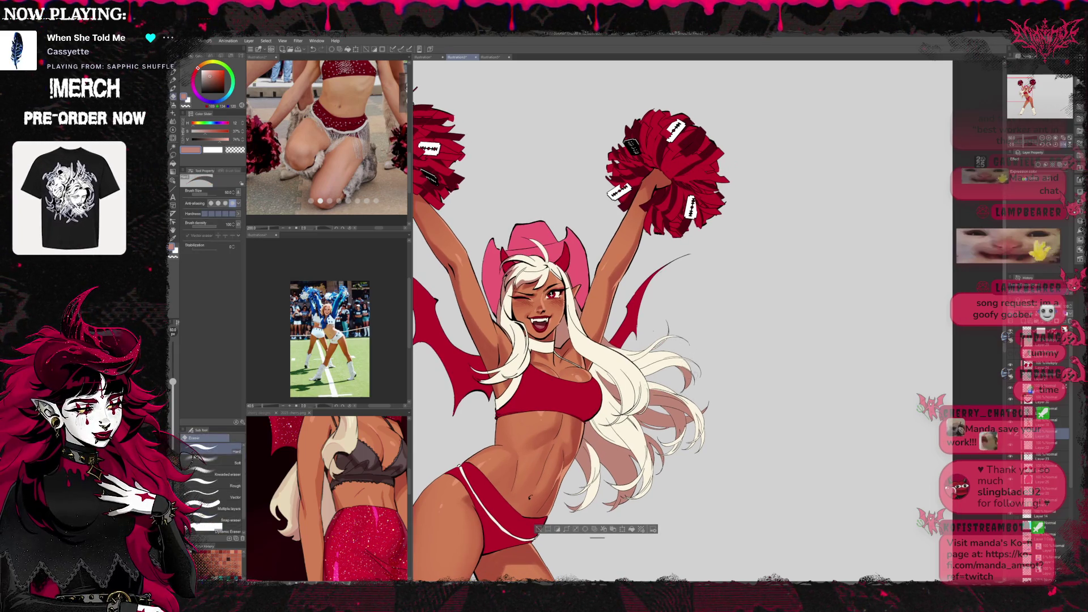
pyautogui.press('p')
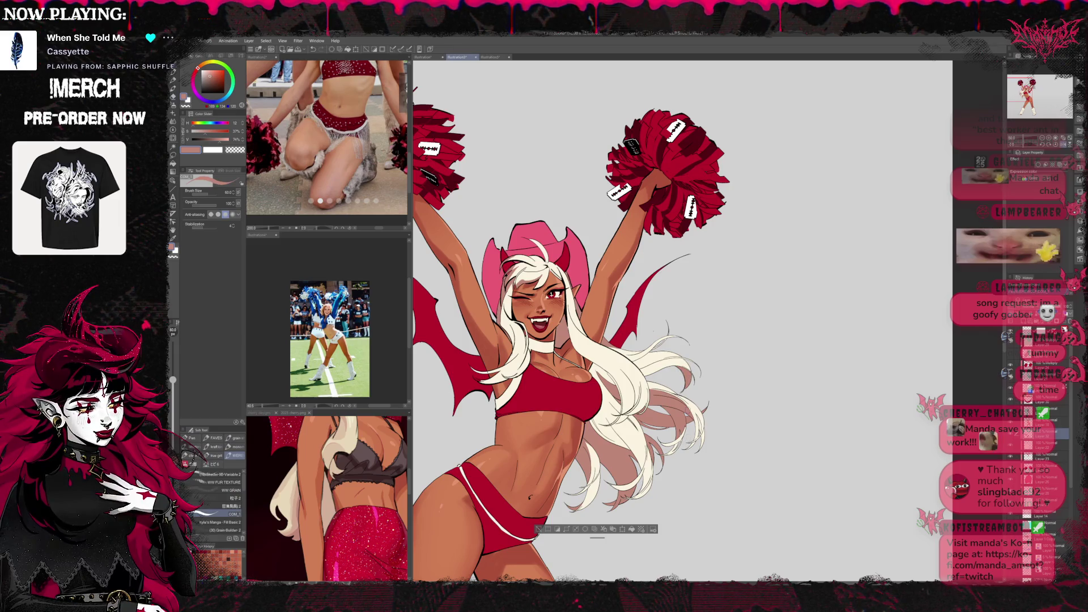
pyautogui.press('e')
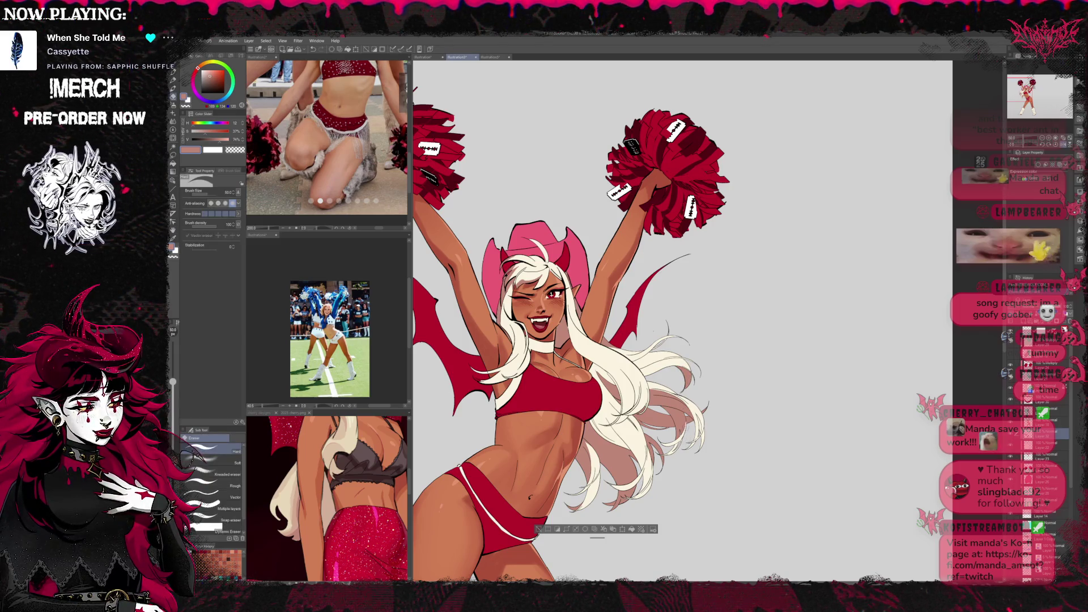
pyautogui.press('p')
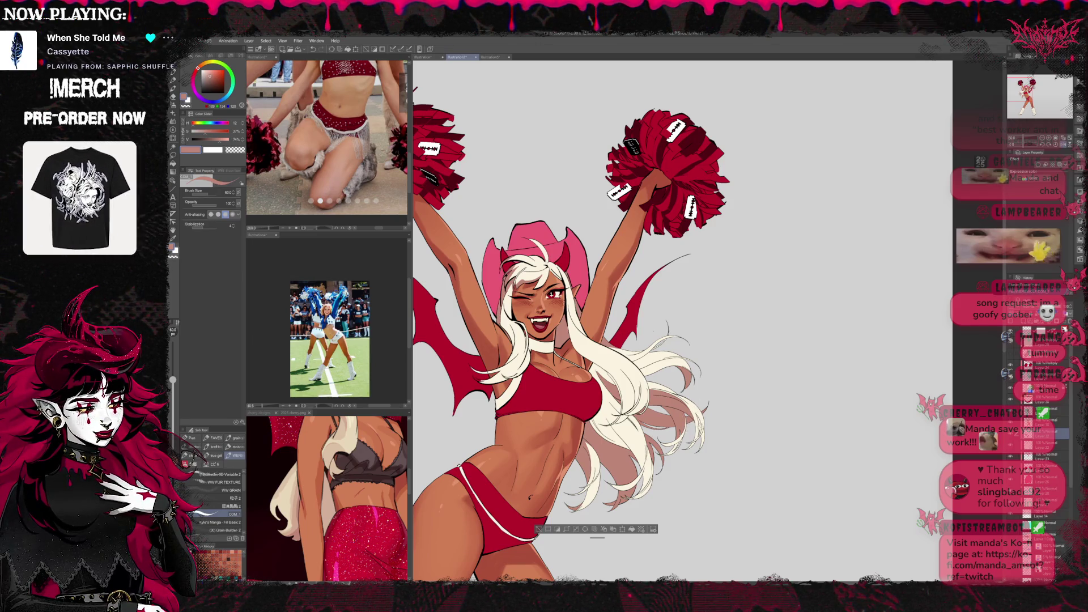
pyautogui.press('g')
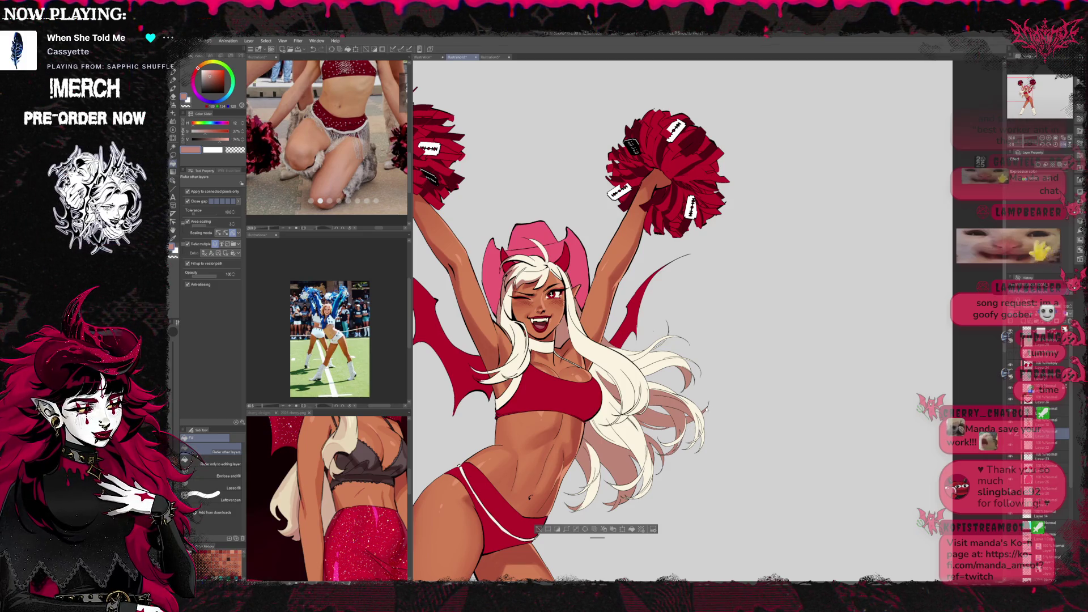
pyautogui.press('e')
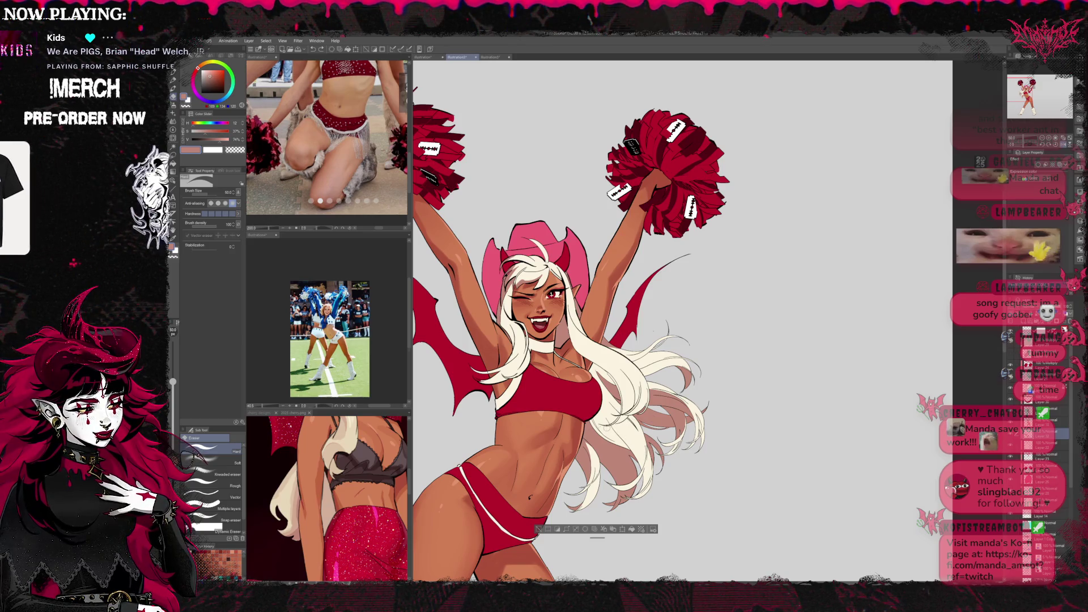
pyautogui.press('g')
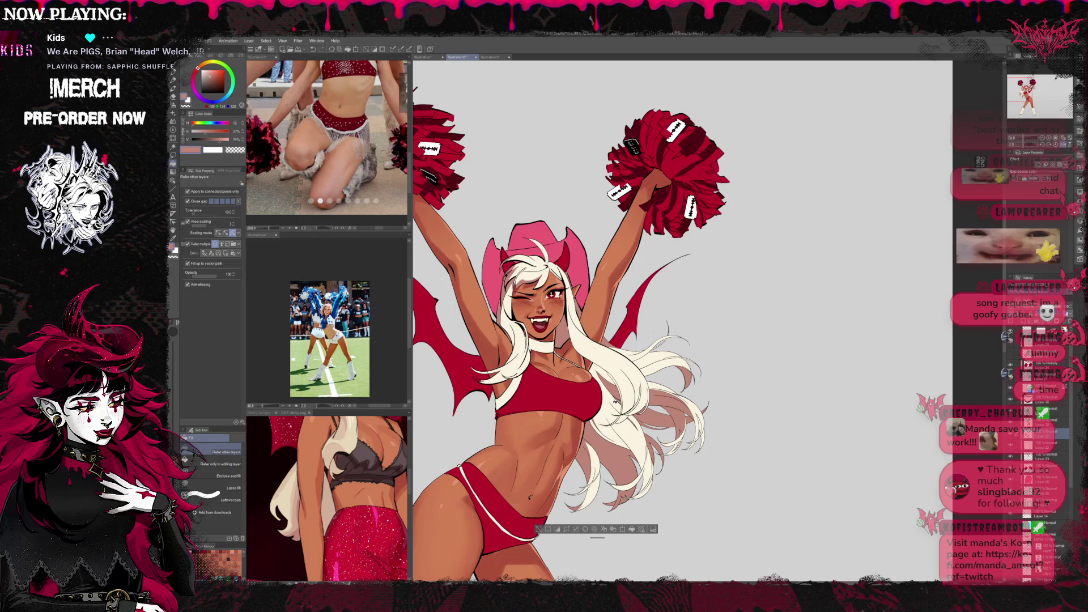
pyautogui.press('p')
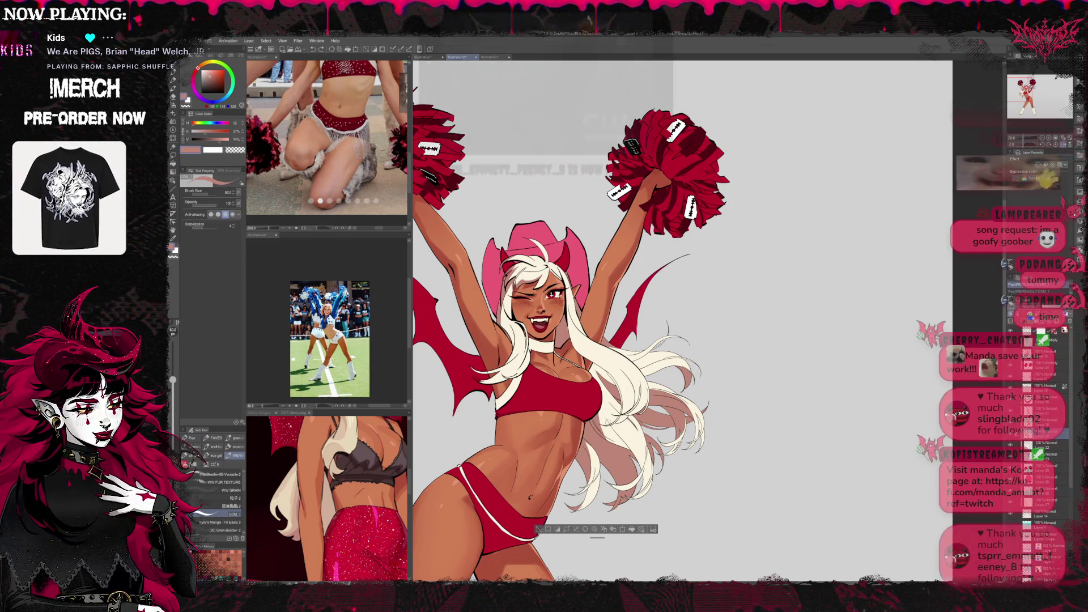
pyautogui.press('e')
pyautogui.press('g')
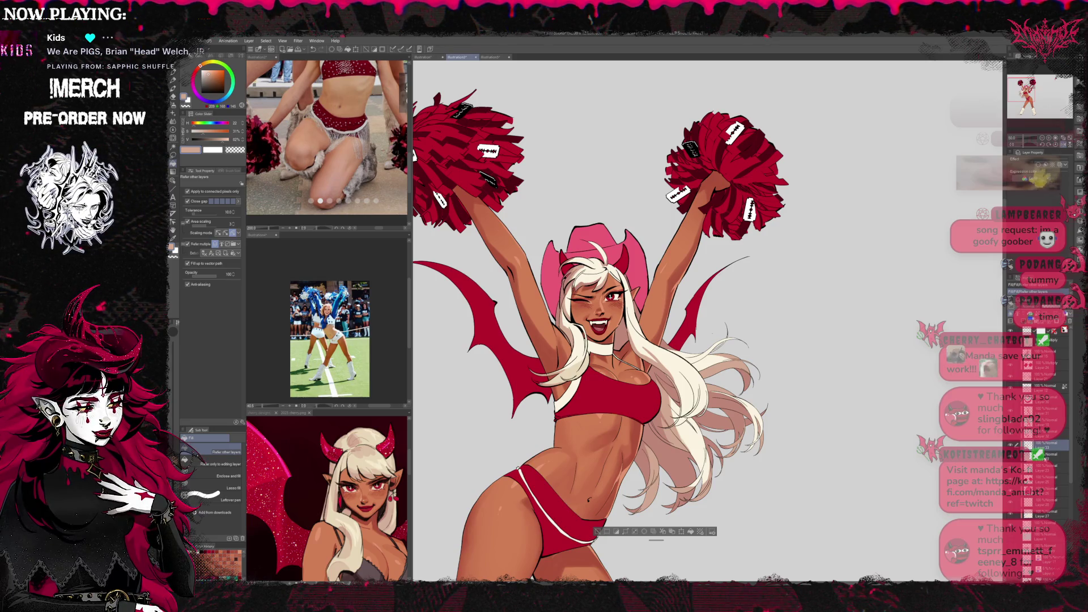
# Rotate the canvas back to level and toggle between the eraser and pen.
pyautogui.press('p')
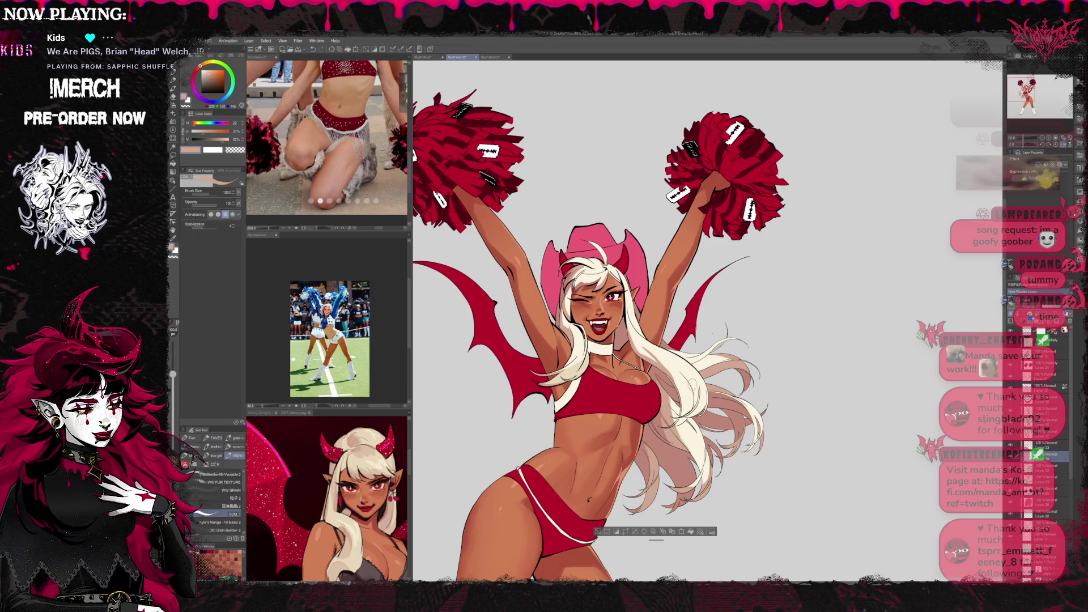
pyautogui.keyDown('alt'); pyautogui.click(347, 548); pyautogui.keyUp('alt')
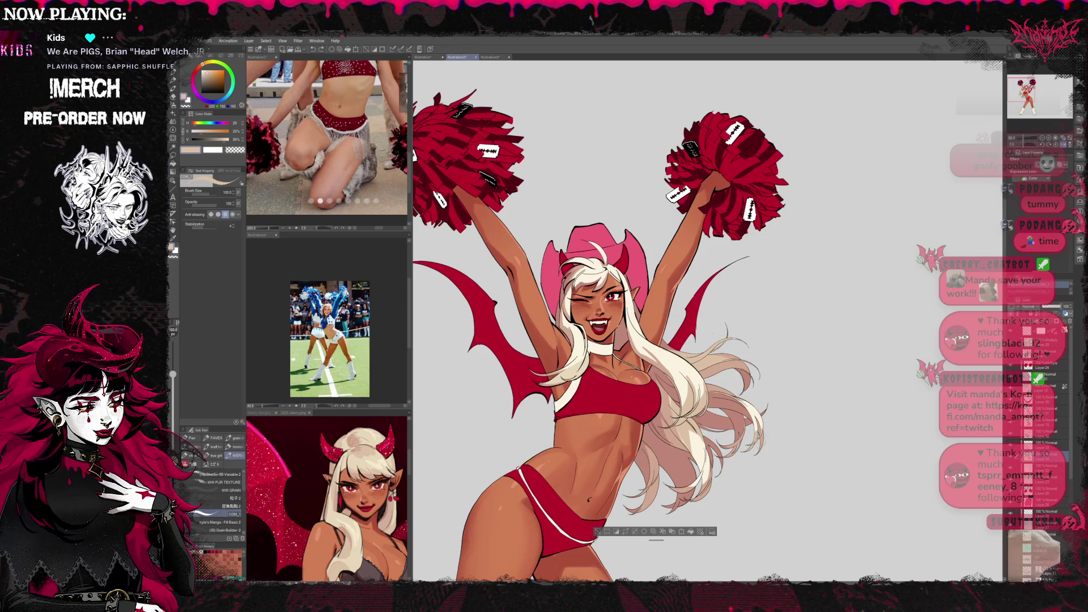
pyautogui.moveTo(772, 425); pyautogui.dragTo(782, 369)
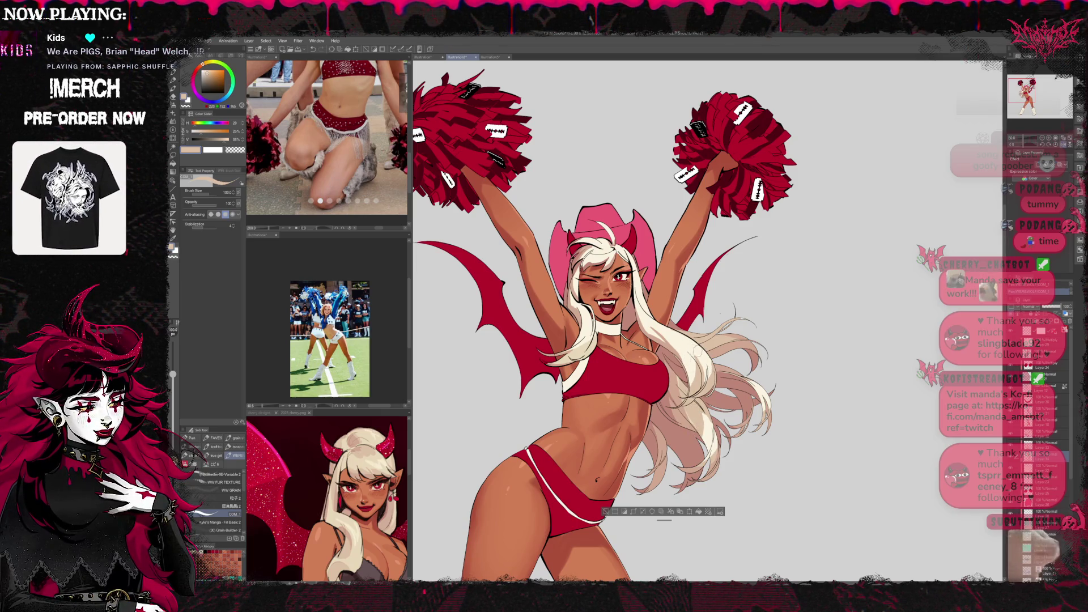
pyautogui.press('e')
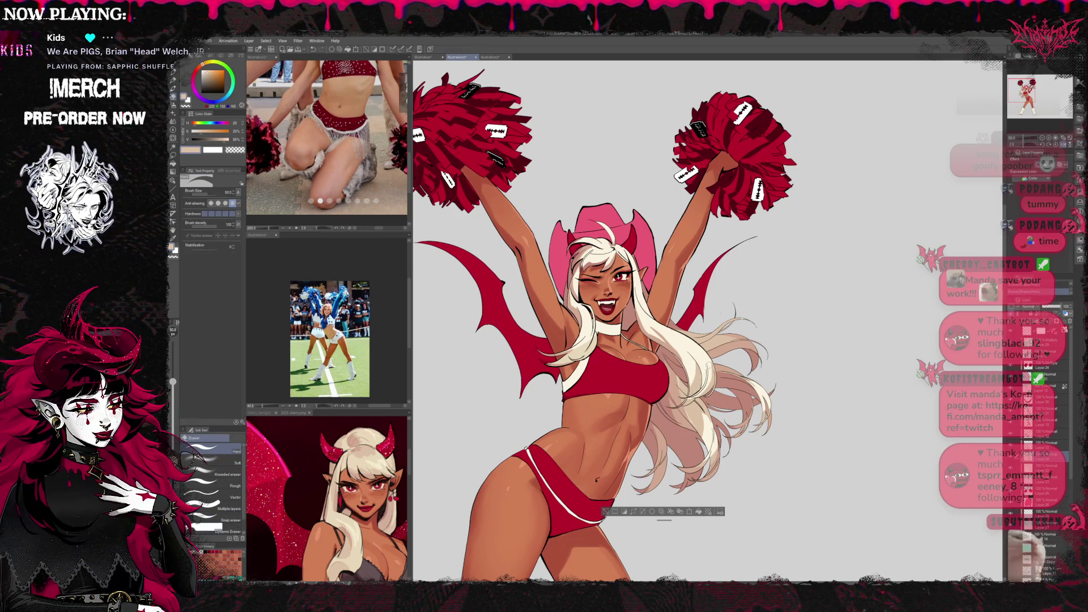
pyautogui.press('p')
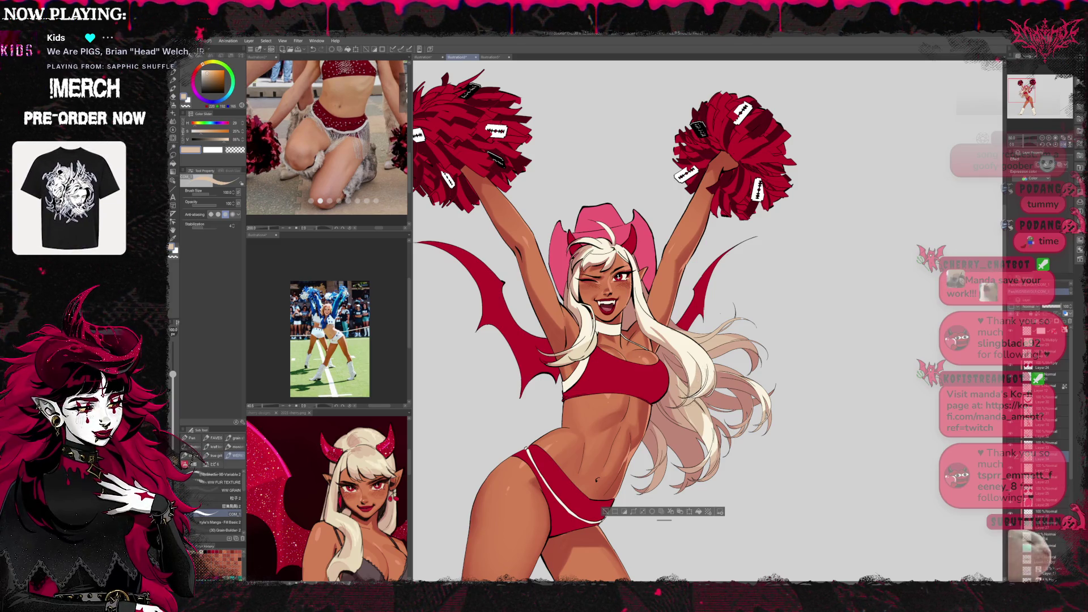
pyautogui.press('e')
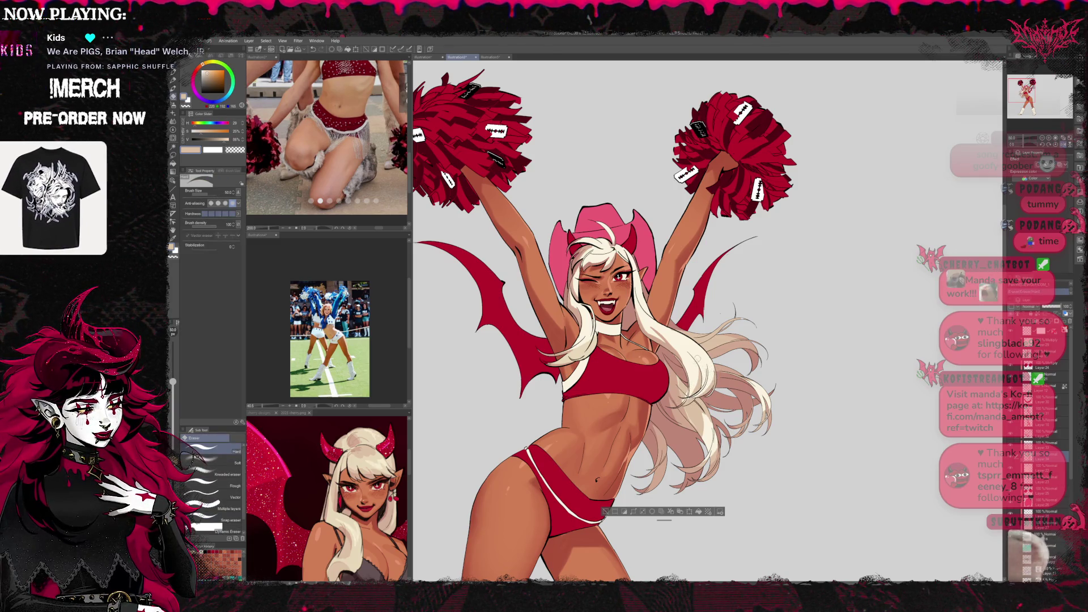
pyautogui.press('p')
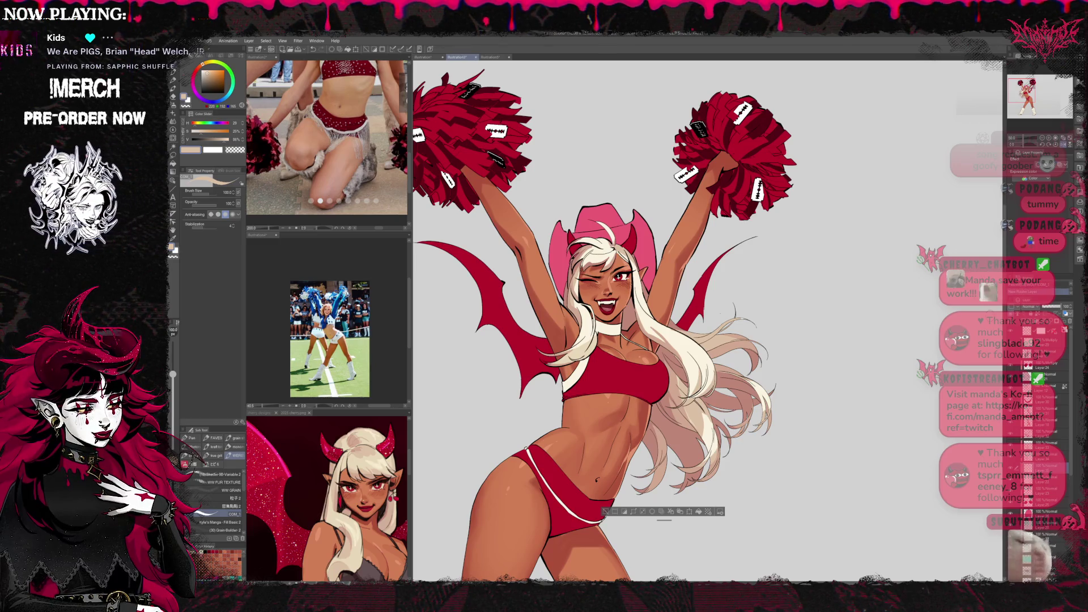
# Switch between the devil-girl reference and the main illustration, then pick the soft airbrush.
pyautogui.click(377, 460)
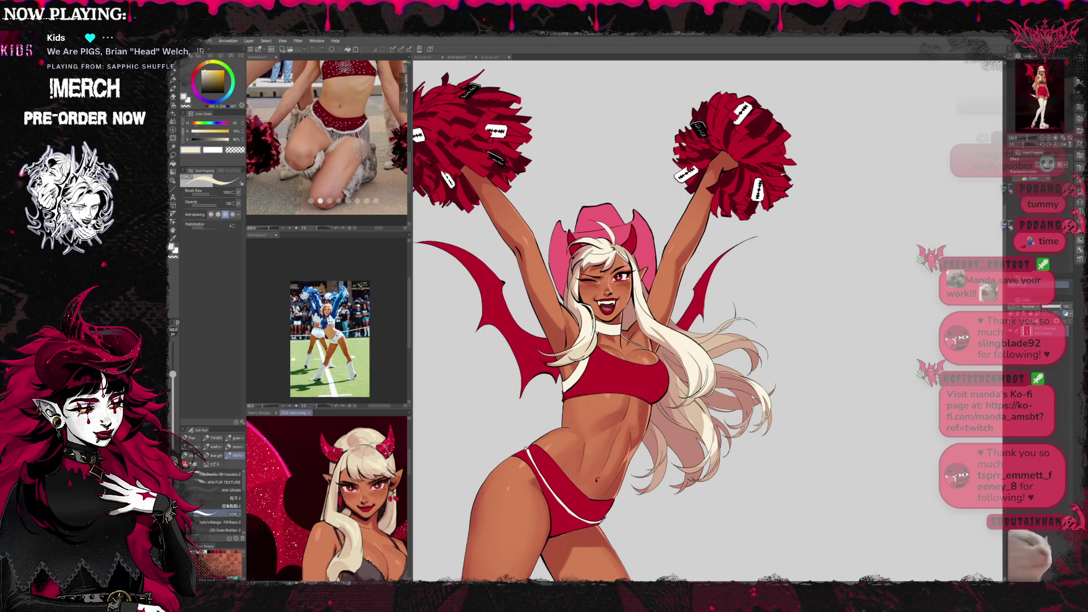
pyautogui.click(456, 58)
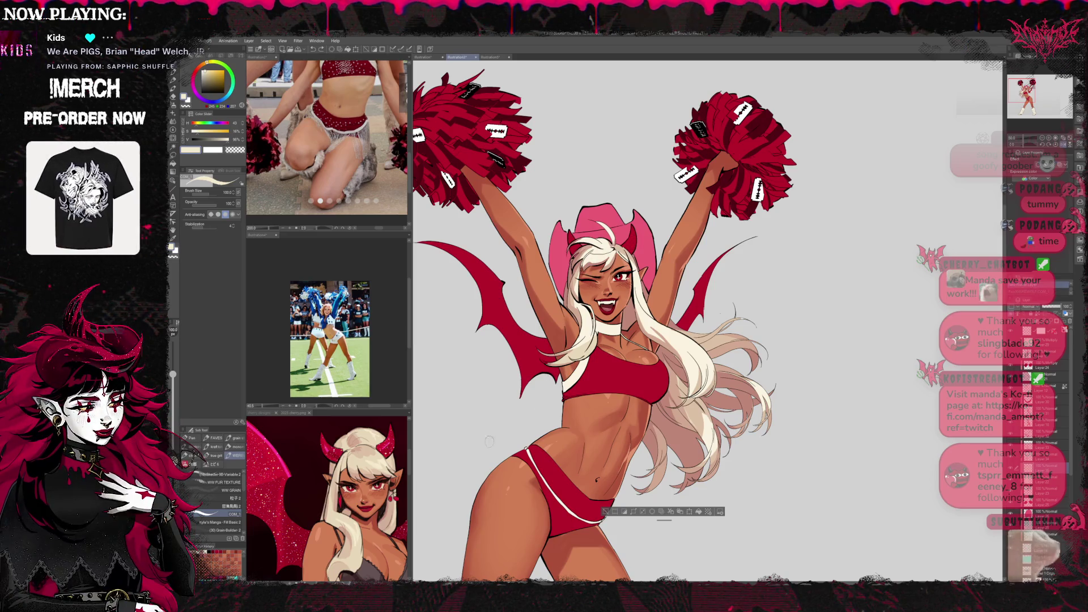
pyautogui.click(358, 460)
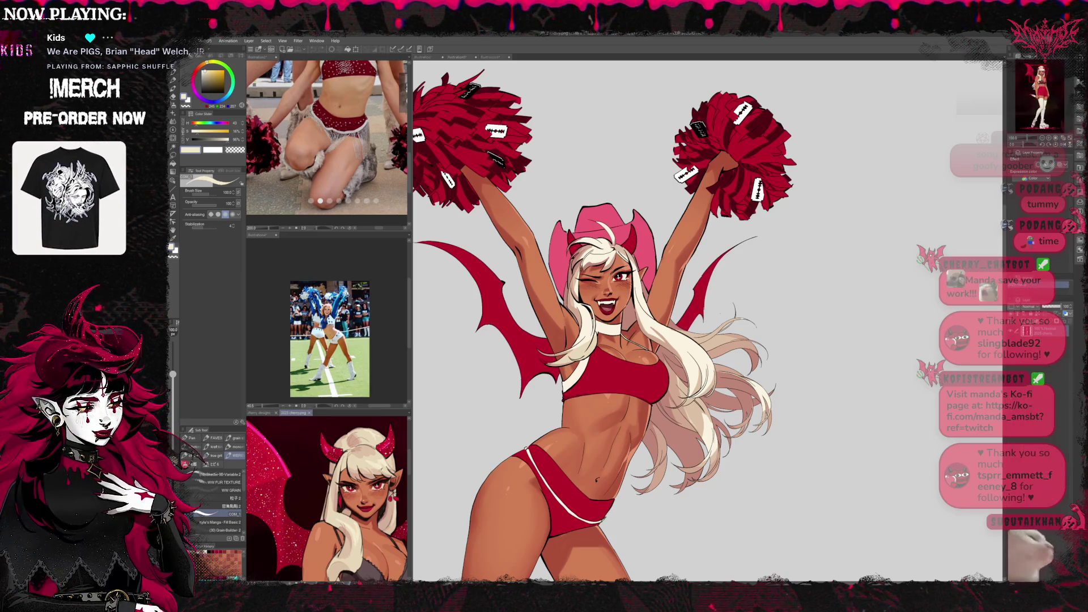
pyautogui.click(700, 355)
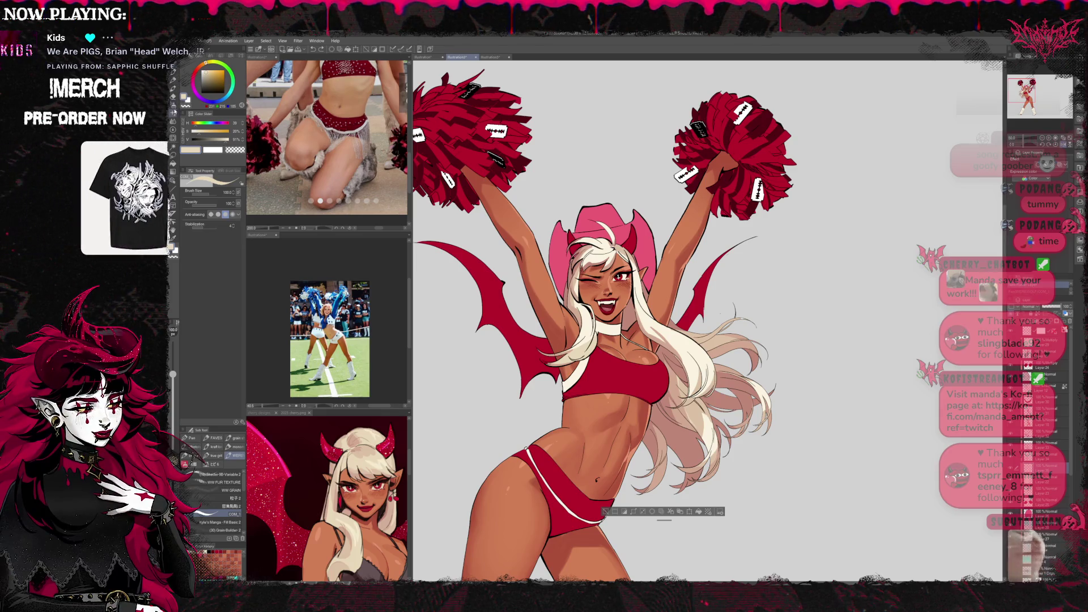
pyautogui.click(174, 105)
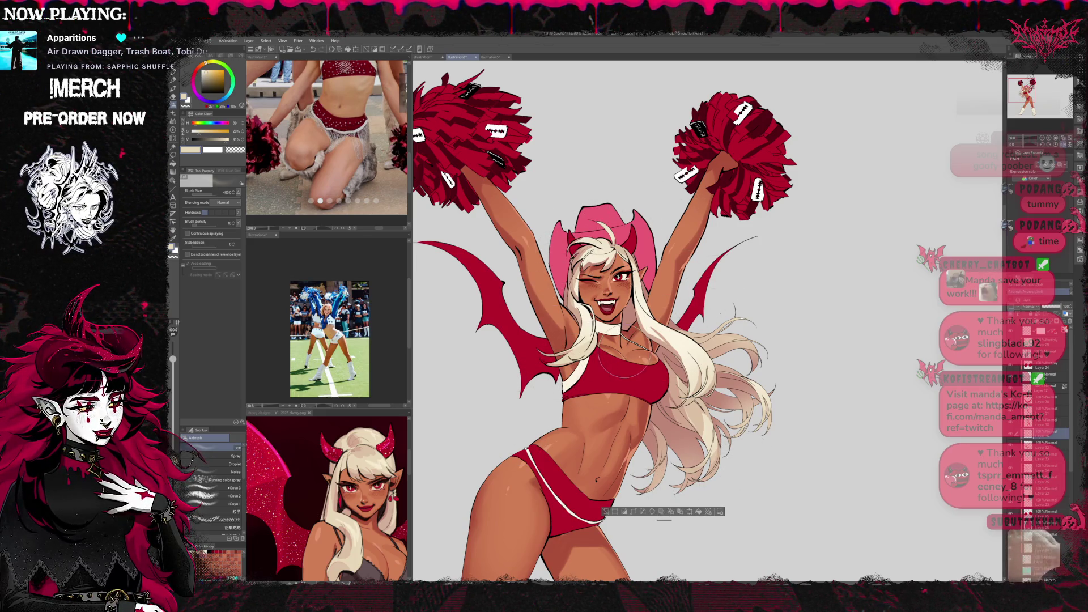
pyautogui.moveTo(811, 379); pyautogui.dragTo(773, 333)
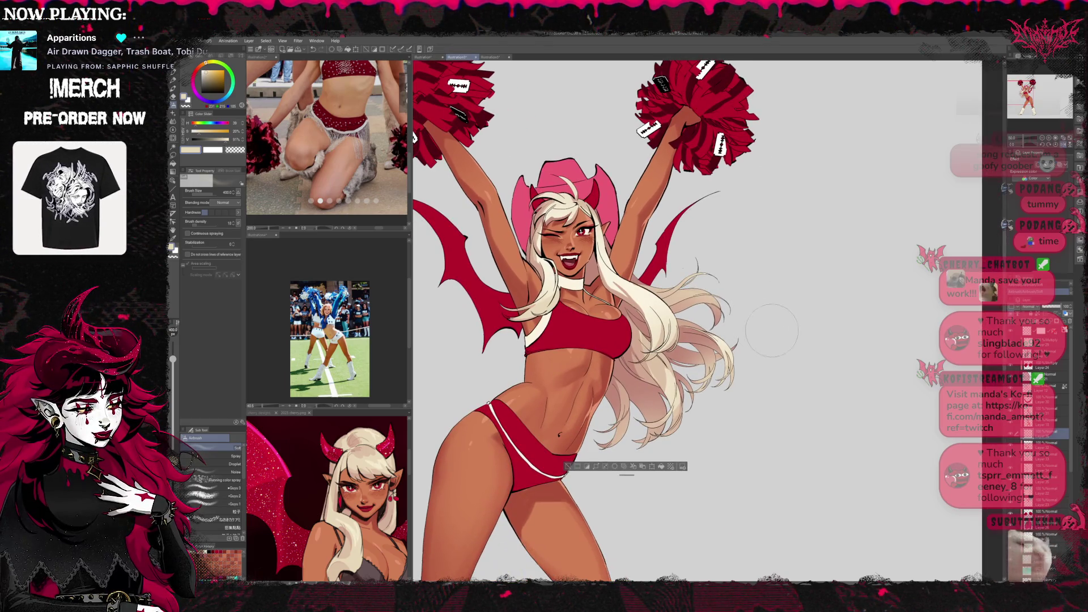
# Select the character's hair and body area, then clear the selection.
pyautogui.press('b')
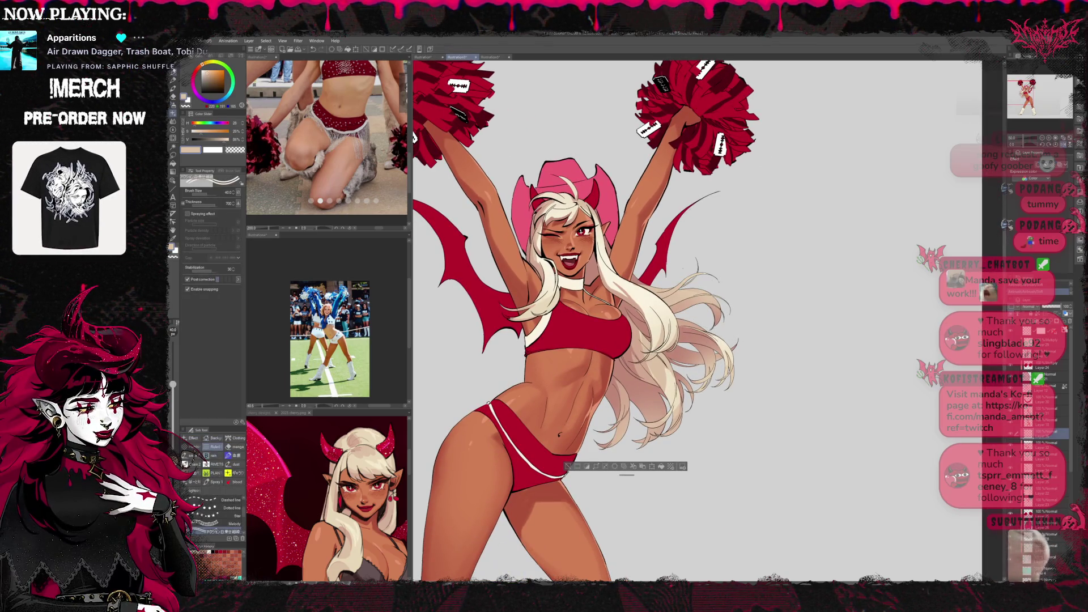
pyautogui.press('p')
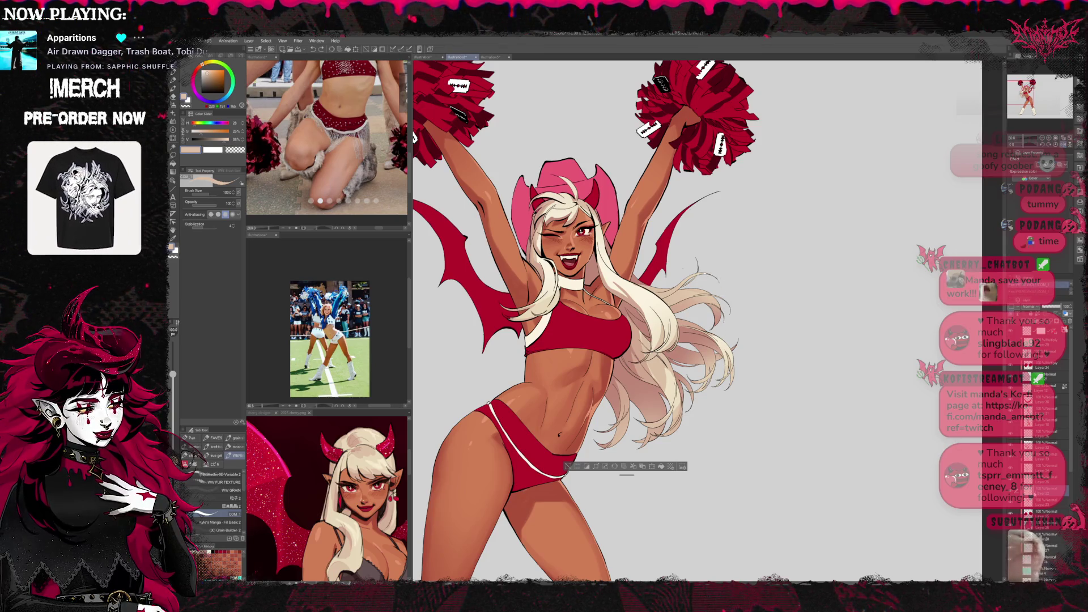
pyautogui.click(384, 50)
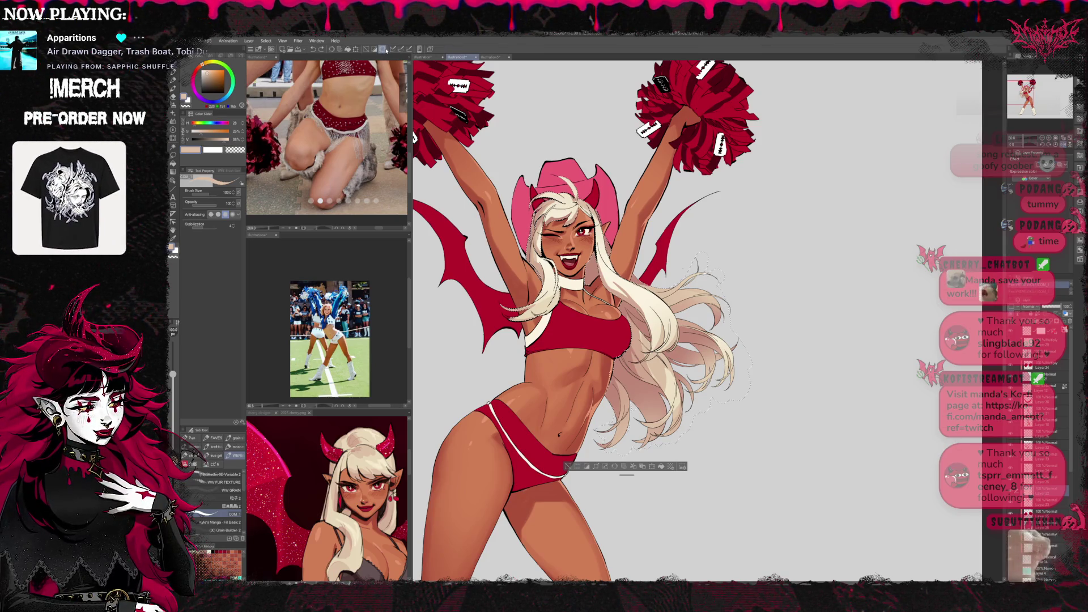
pyautogui.hotkey('ctrl', 'd')
pyautogui.press('g')
pyautogui.press('g')
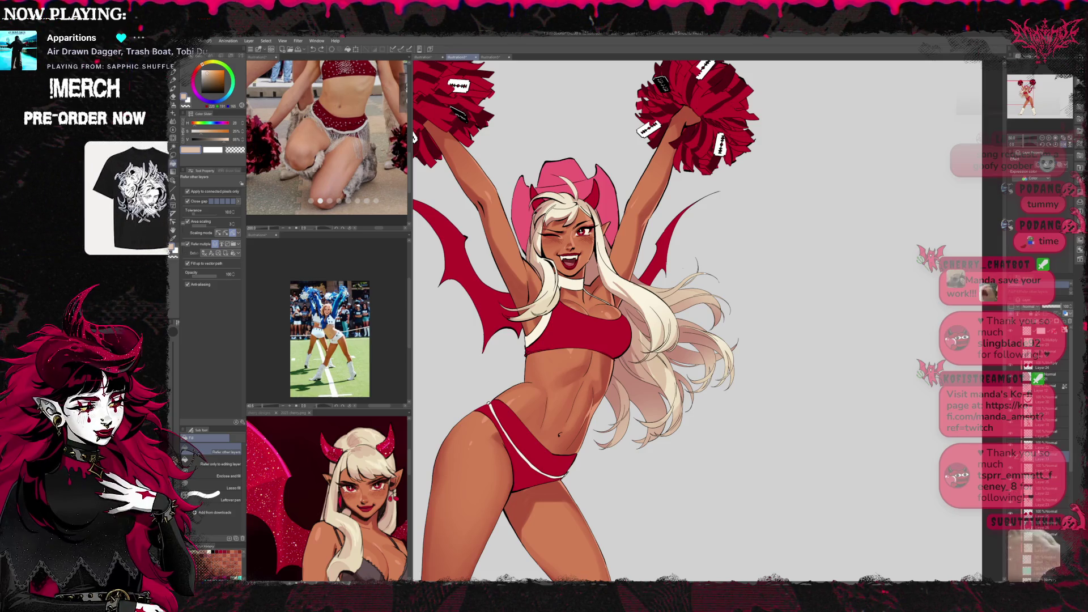
# Fill darker shading into the hair beside the torso on the layer above, then return to the pen.
pyautogui.click(1017, 435)
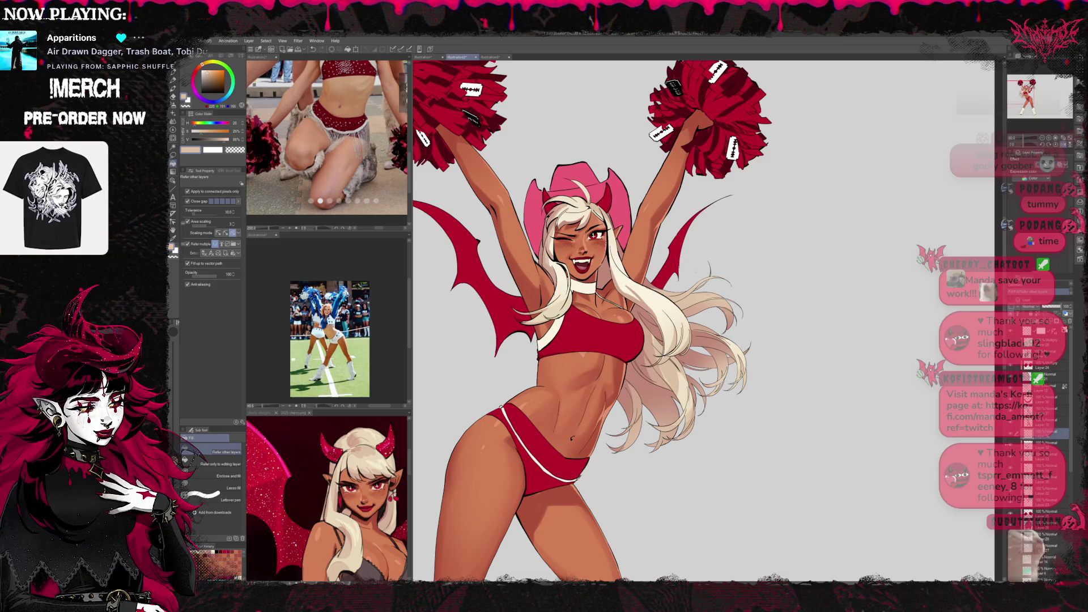
pyautogui.click(649, 386)
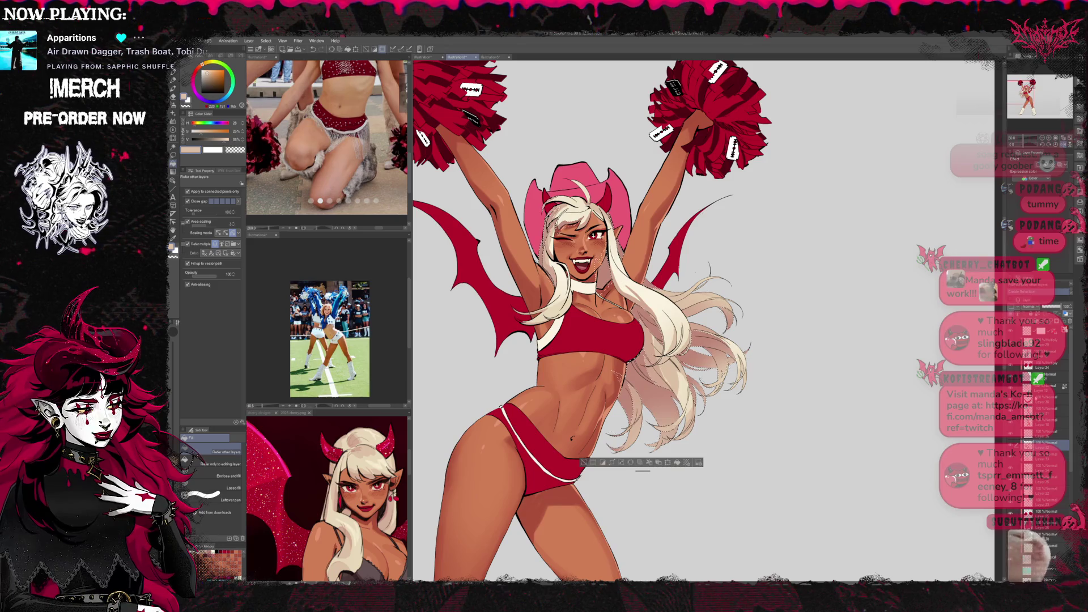
pyautogui.press('p')
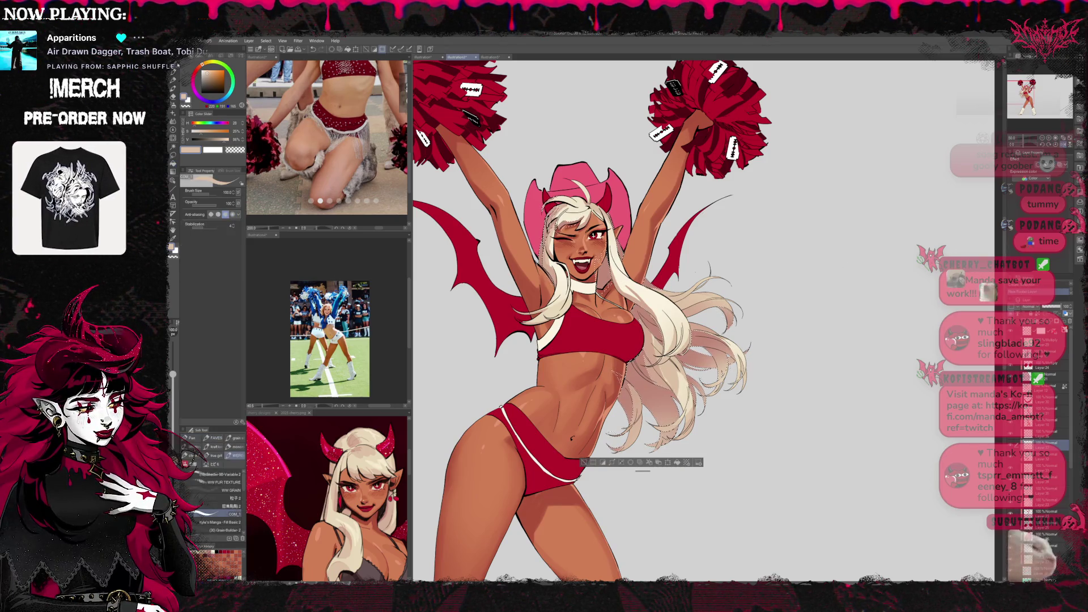
pyautogui.scroll(-2, 328, 498)
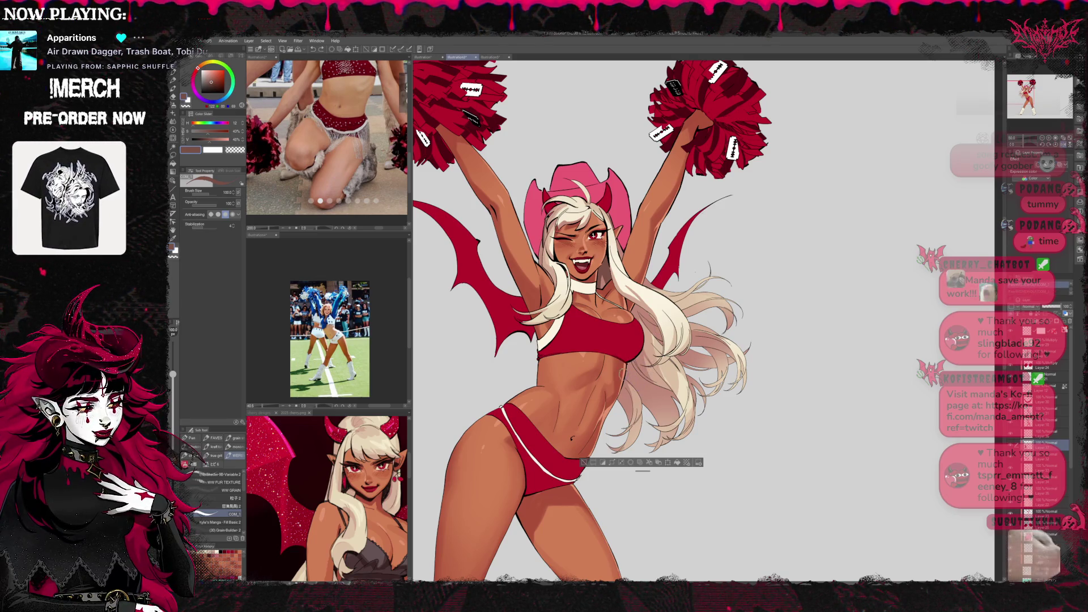
# Zoom in on the devil-girl reference and sample a light and a darker tan skin tone.
pyautogui.scroll(1, 713, 348)
pyautogui.scroll(1, 713, 348)
pyautogui.scroll(2, 713, 348)
pyautogui.scroll(1, 713, 348)
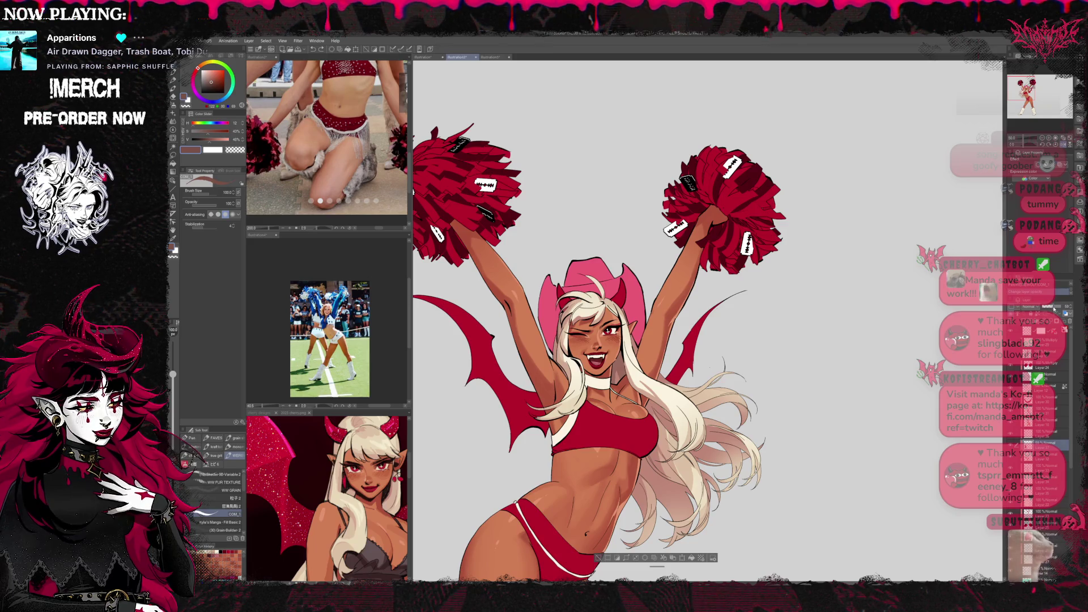
pyautogui.scroll(-2, 865, 337)
pyautogui.scroll(-1, 866, 338)
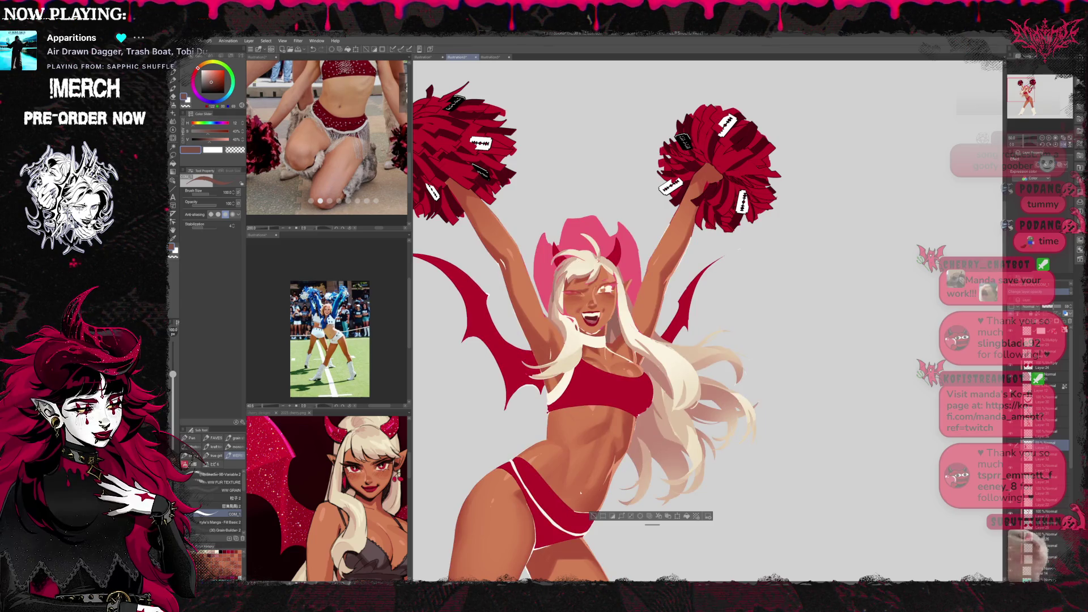
pyautogui.keyDown('alt'); pyautogui.click(379, 436); pyautogui.keyUp('alt')
pyautogui.keyDown('alt'); pyautogui.click(379, 434); pyautogui.keyUp('alt')
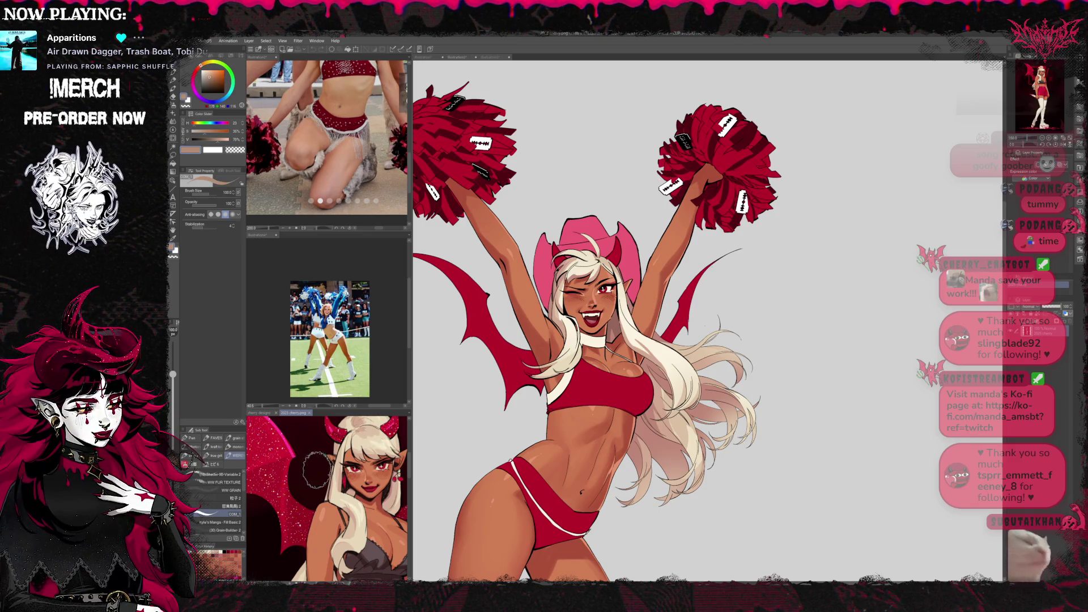
# Back in illustration2, clear the selection and select the soft airbrush.
pyautogui.hotkey('ctrl', 's')
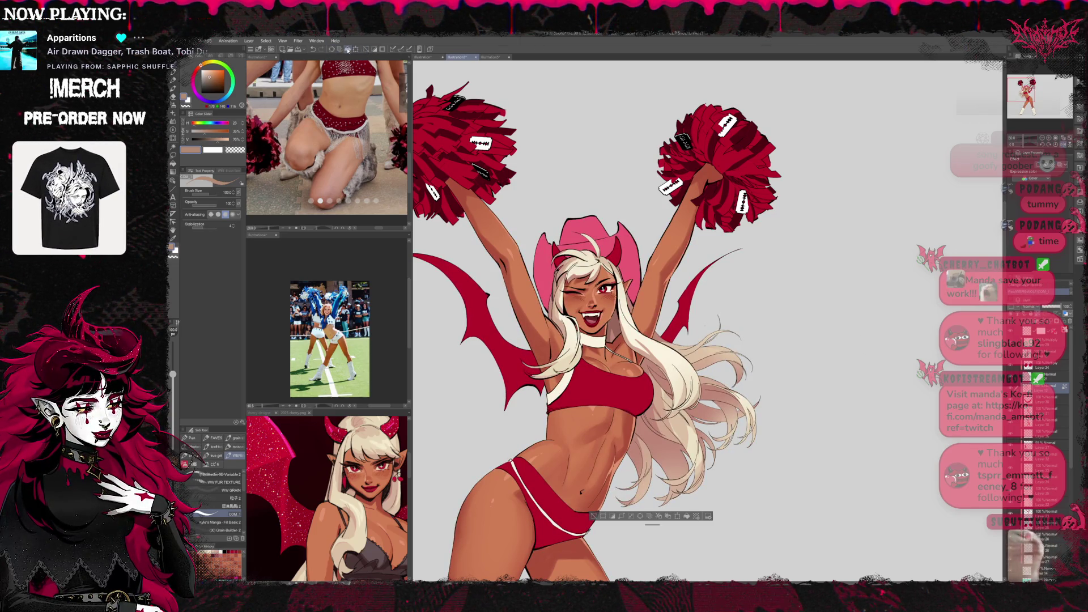
pyautogui.hotkey('ctrl', 'd')
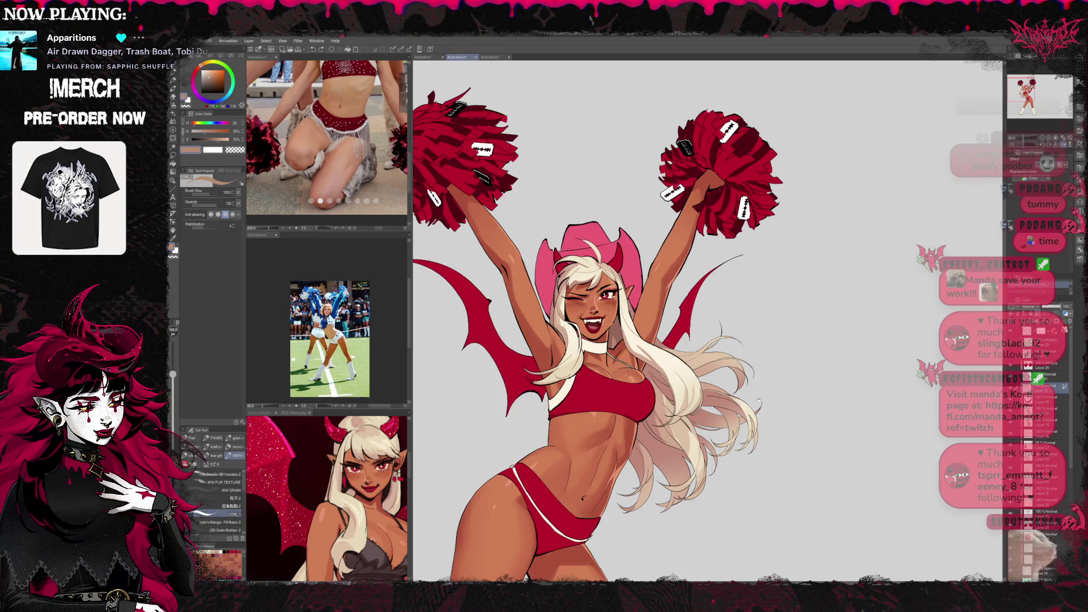
pyautogui.click(173, 104)
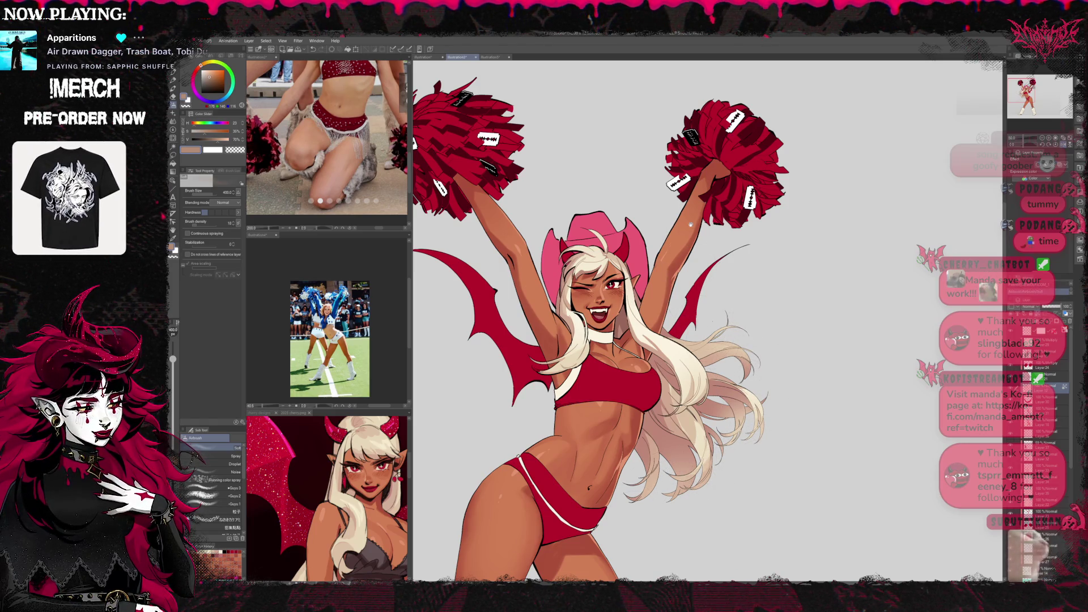
# Try a pink airbrush tint on the hair, undo it, then switch to the pen with beige.
pyautogui.moveTo(690, 225); pyautogui.dragTo(736, 219)
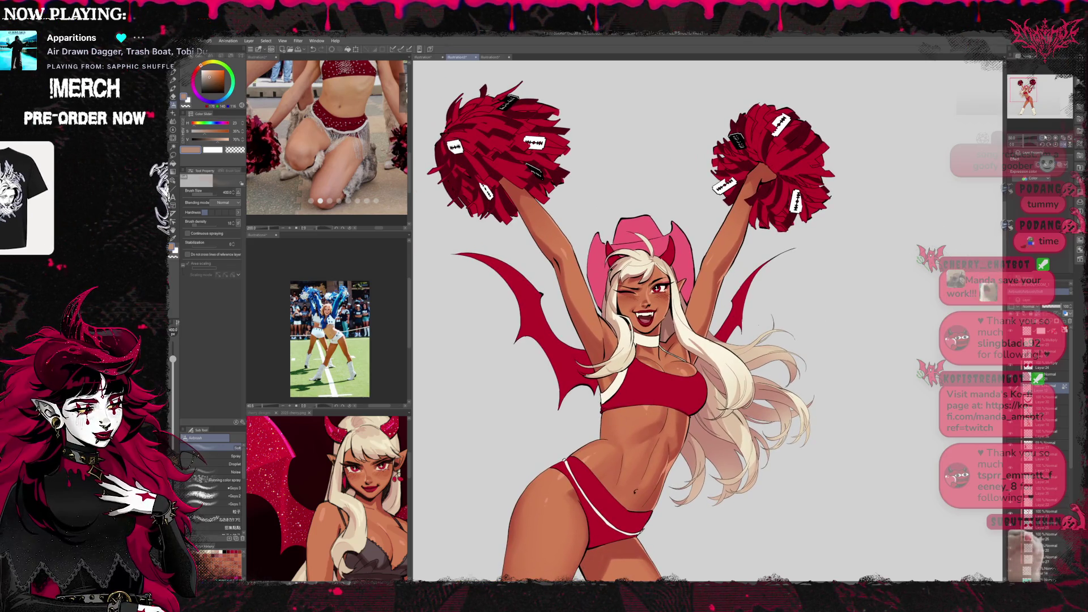
pyautogui.scroll(-3, 792, 314)
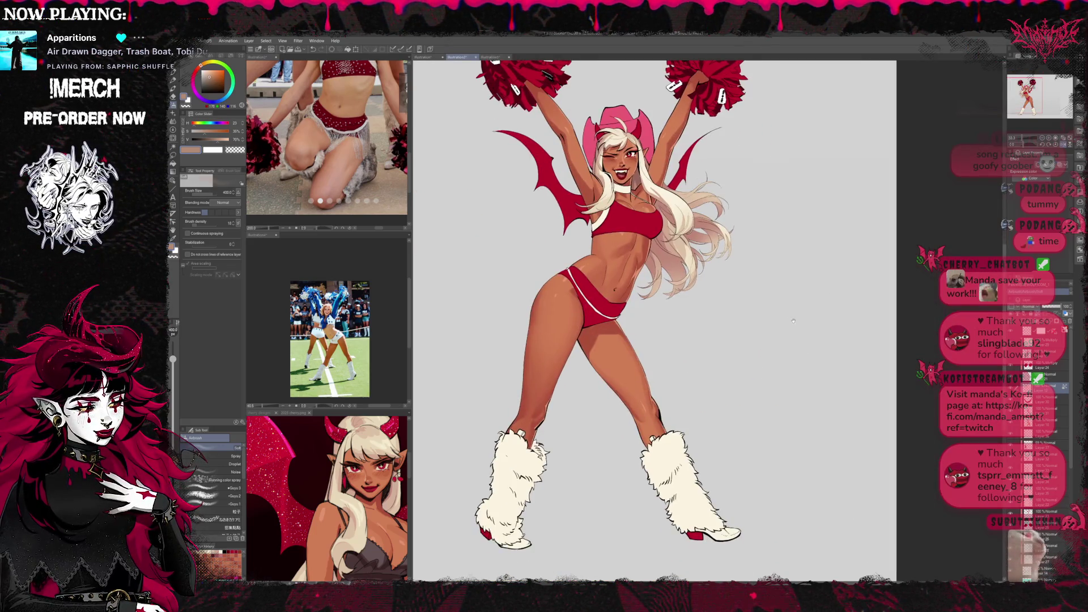
pyautogui.scroll(1, 799, 323)
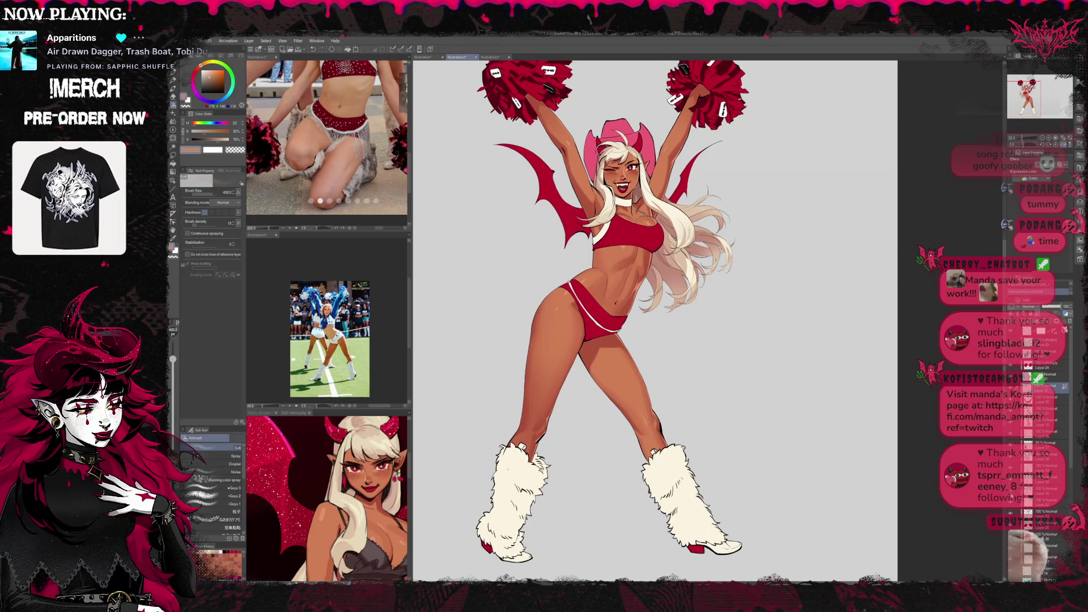
pyautogui.moveTo(605, 198); pyautogui.dragTo(634, 133)
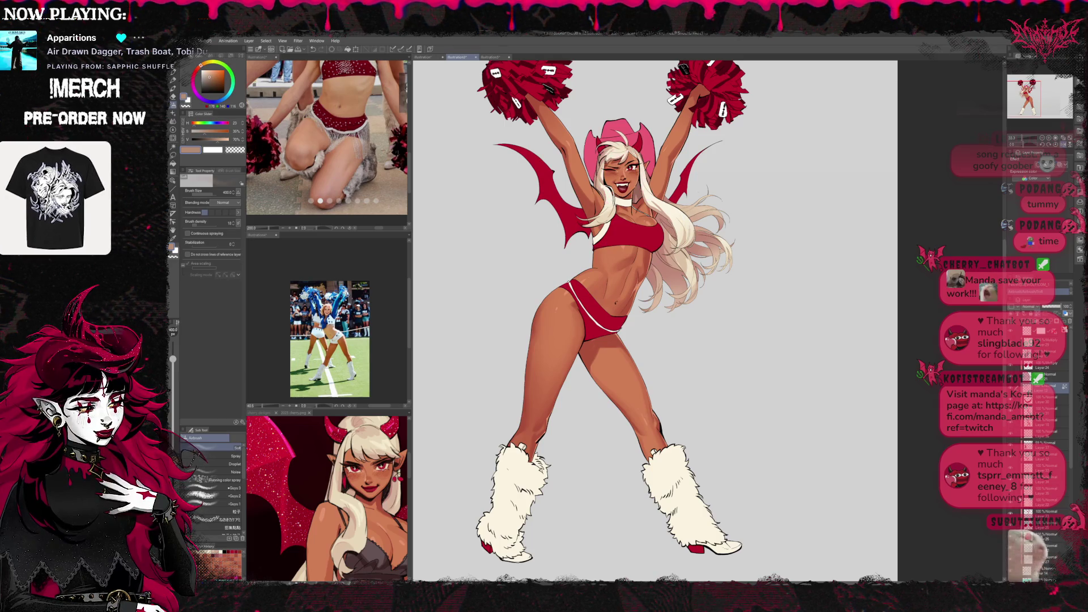
pyautogui.hotkey('ctrl', 'z')
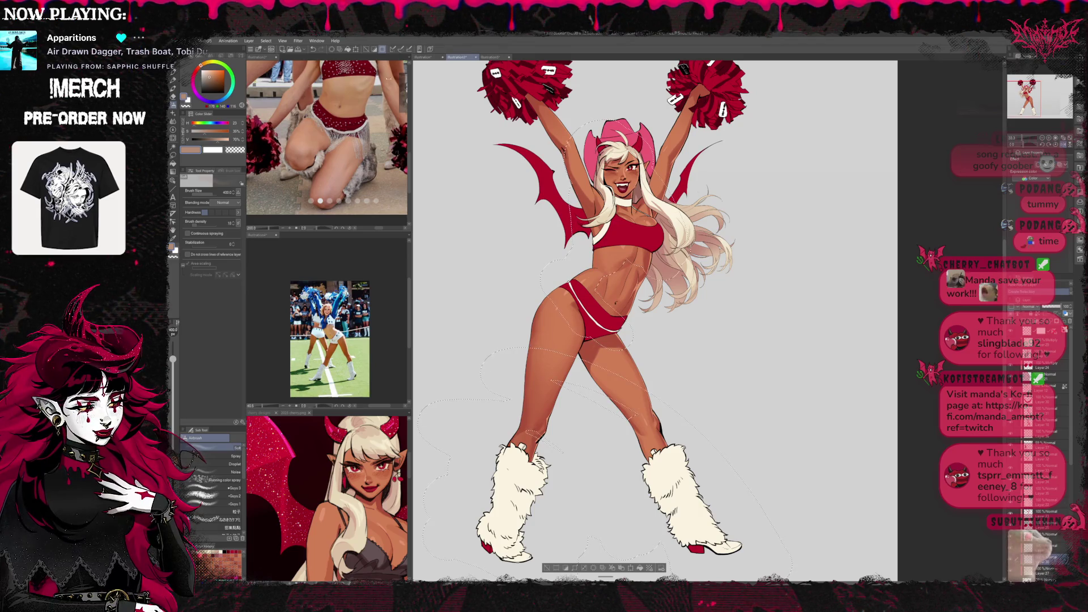
pyautogui.press('p')
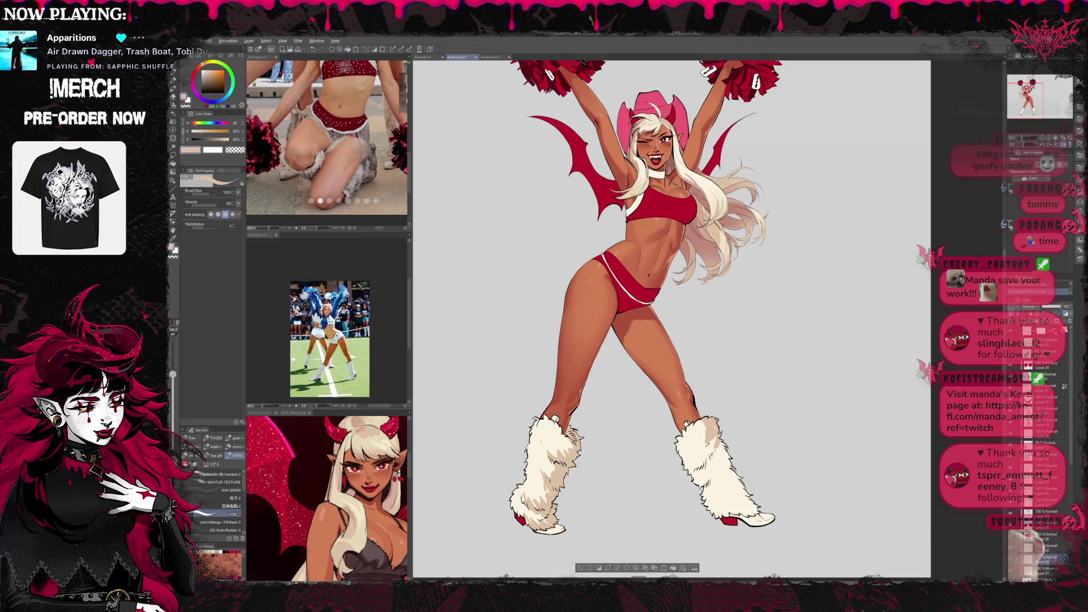
pyautogui.keyDown('alt'); pyautogui.click(703, 441); pyautogui.keyUp('alt')
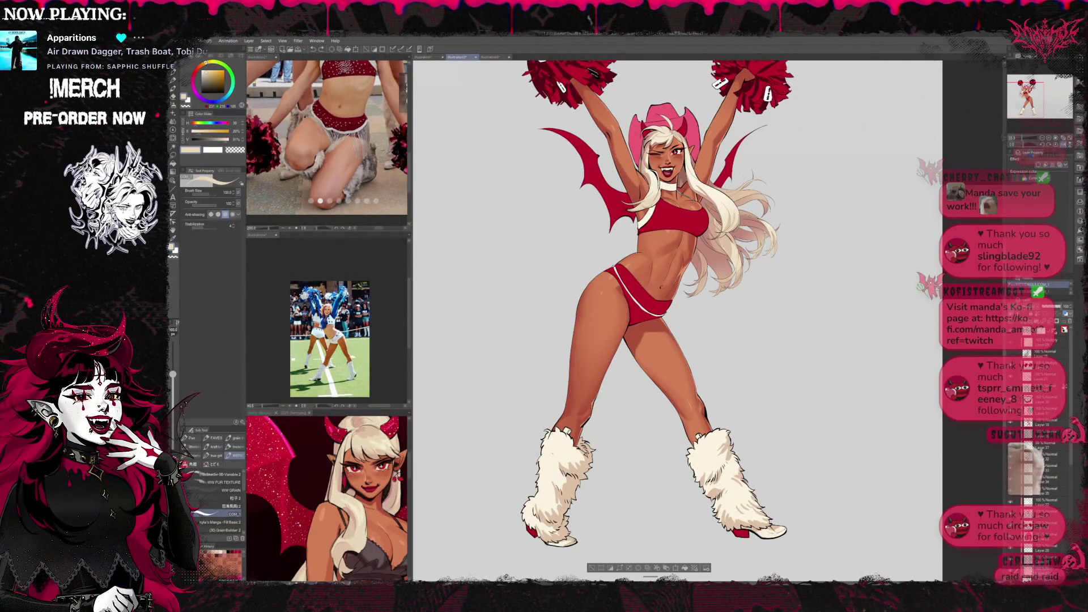
# Sample the reddish skin tone from the cheerleader's figure with the eyedropper.
pyautogui.scroll(-1, 795, 351)
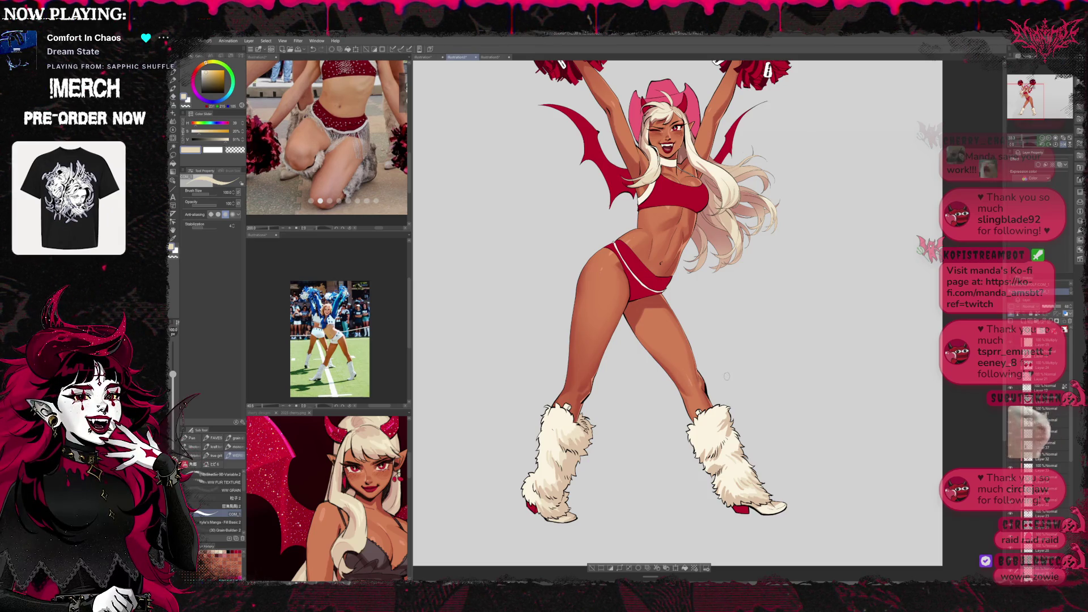
pyautogui.keyDown('alt'); pyautogui.click(639, 347); pyautogui.keyUp('alt')
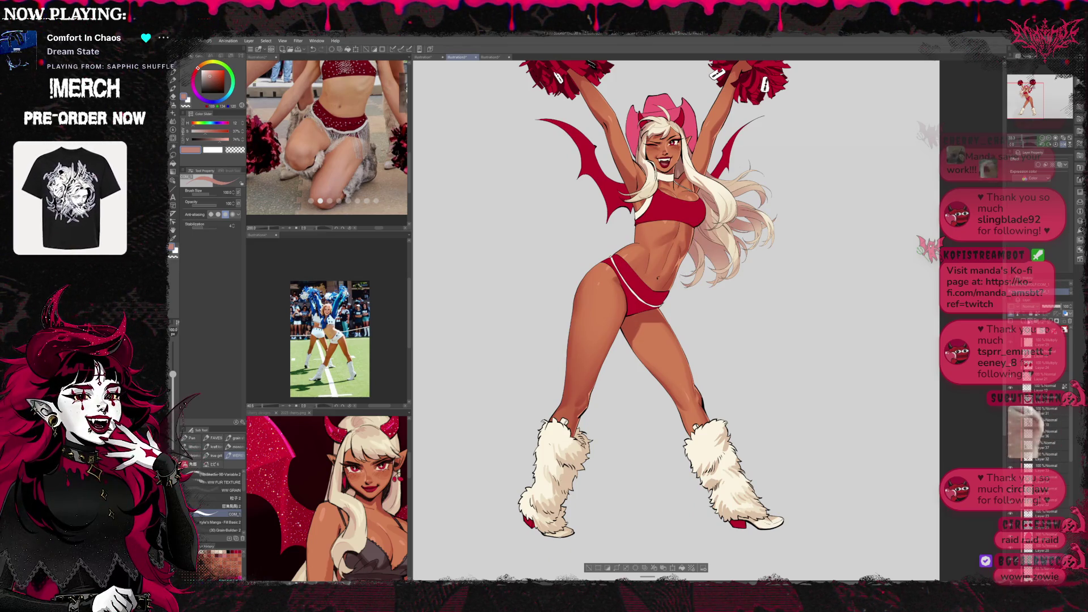
pyautogui.scroll(-1, 677, 320)
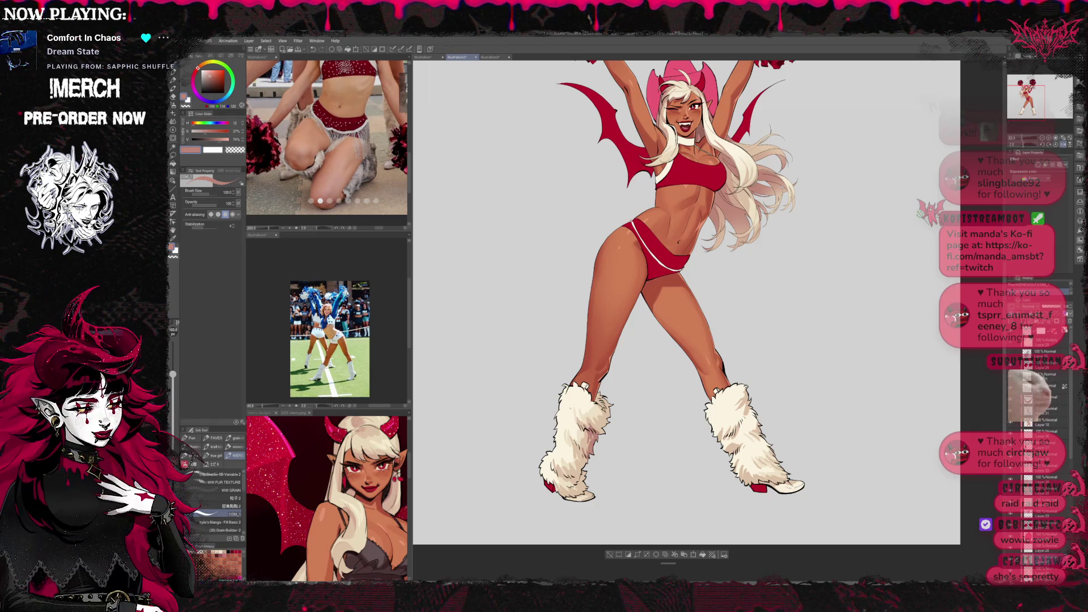
# Zoom in slightly and drag the divider down to give the kneeling reference more room.
pyautogui.scroll(1, 635, 408)
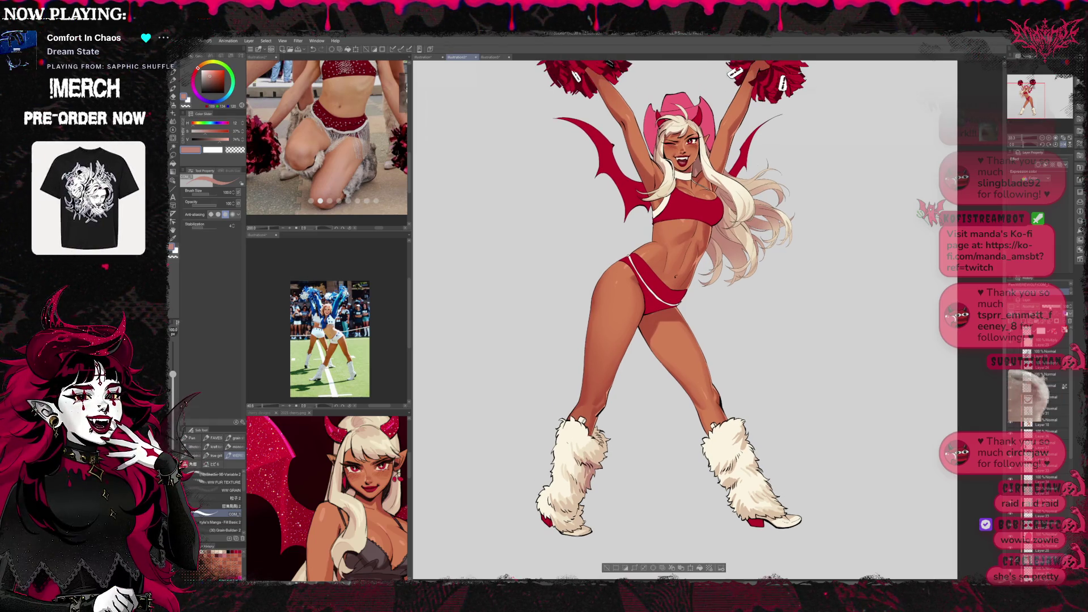
pyautogui.hotkey('ctrl', '+')
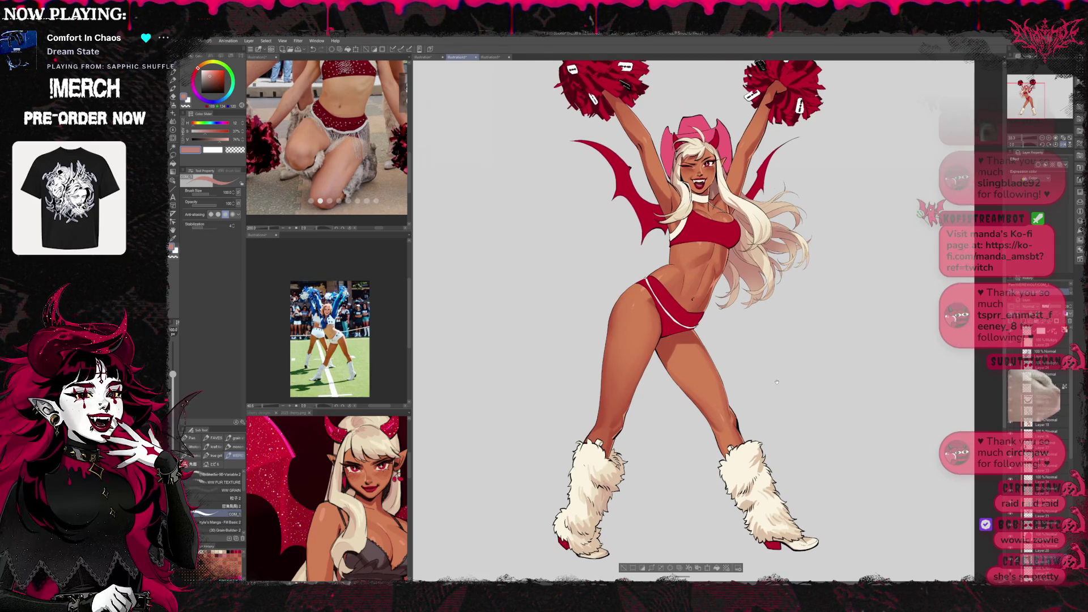
pyautogui.moveTo(353, 234); pyautogui.dragTo(353, 419)
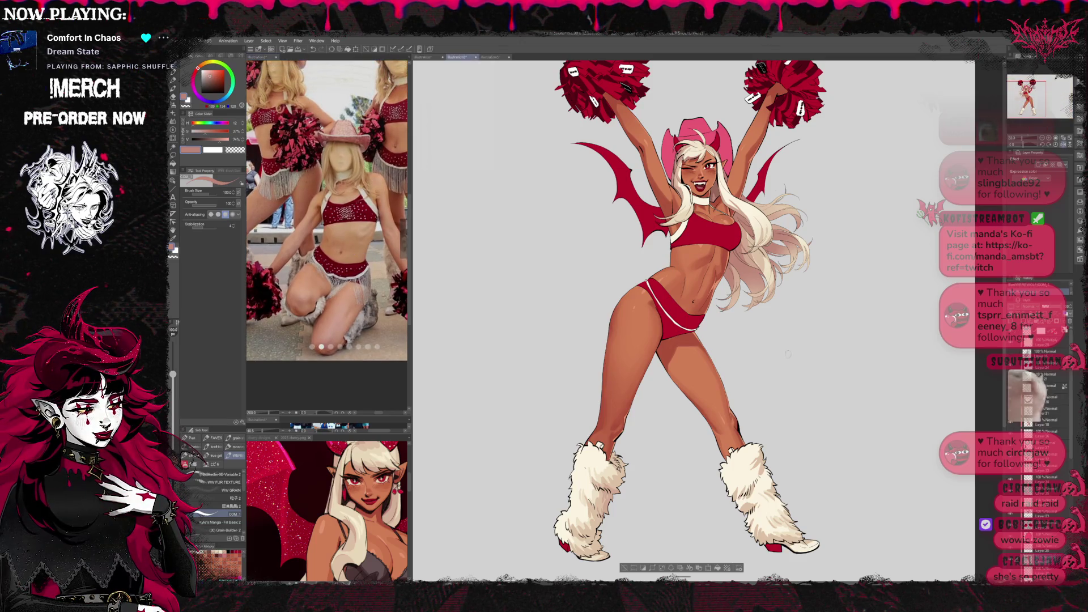
# Sample the cream boot-fur colour, then pick a slightly darker tan.
pyautogui.scroll(-3, 703, 312)
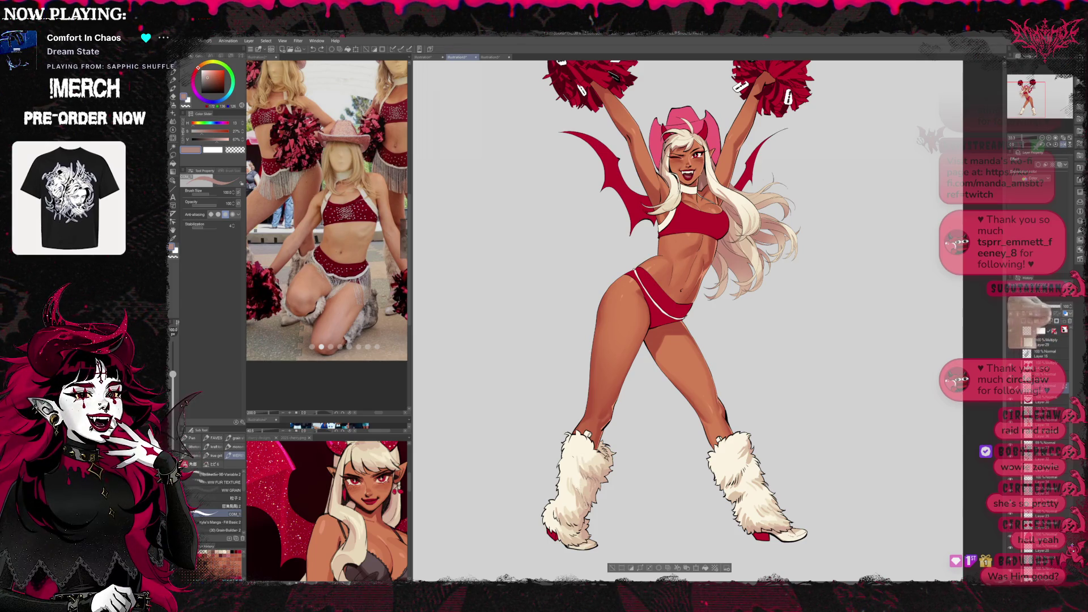
pyautogui.keyDown('alt'); pyautogui.click(591, 466); pyautogui.keyUp('alt')
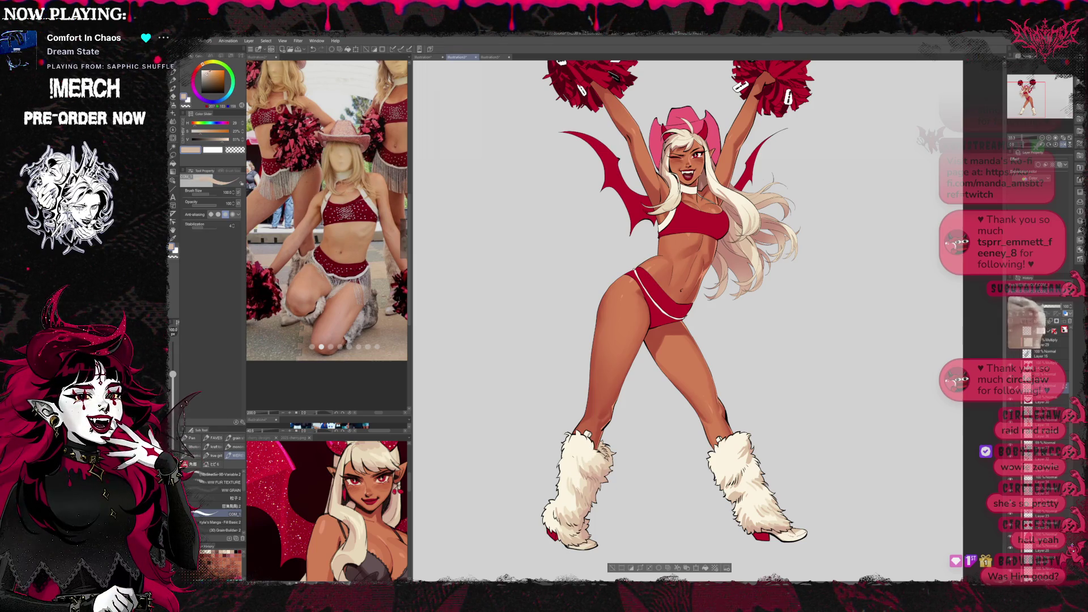
pyautogui.keyDown('alt'); pyautogui.click(594, 475); pyautogui.keyUp('alt')
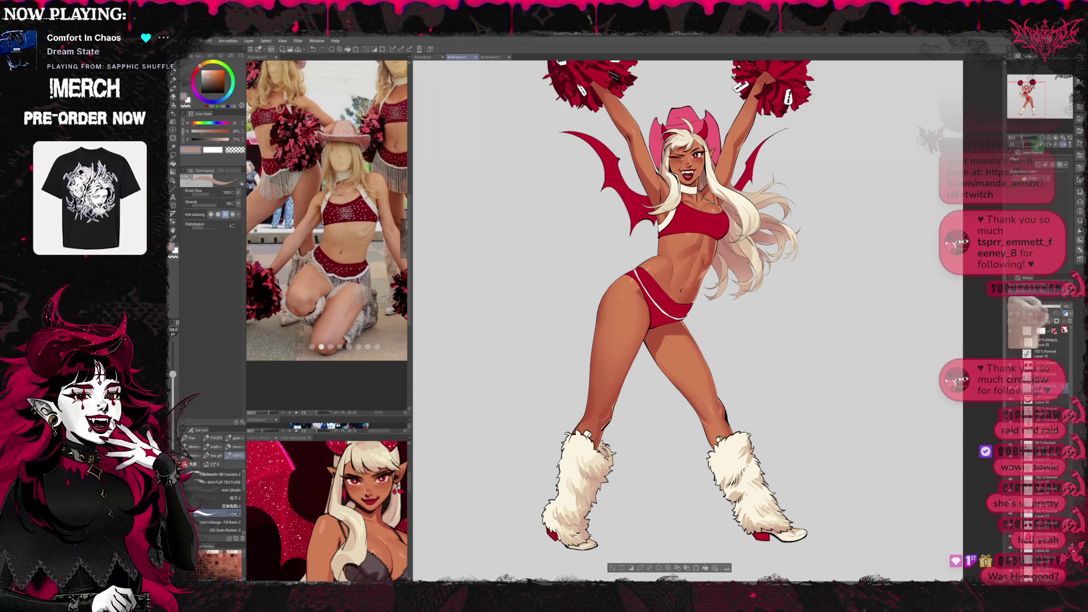
# Shift the view left so the pom-poms are fully visible, returning to the pen tool.
pyautogui.moveTo(680, 306); pyautogui.dragTo(623, 295)
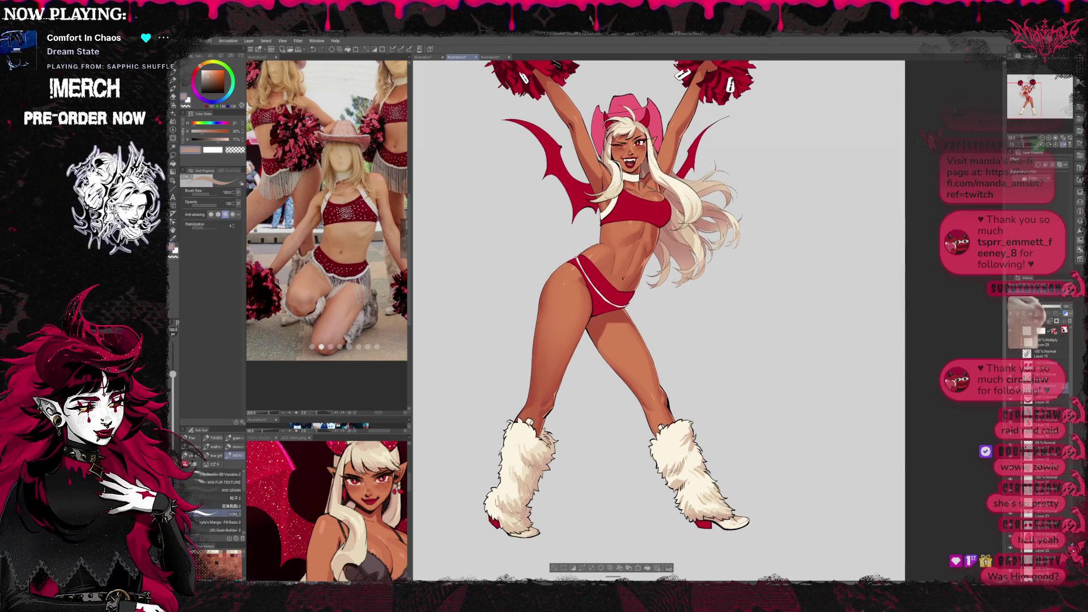
pyautogui.moveTo(657, 318); pyautogui.dragTo(644, 304)
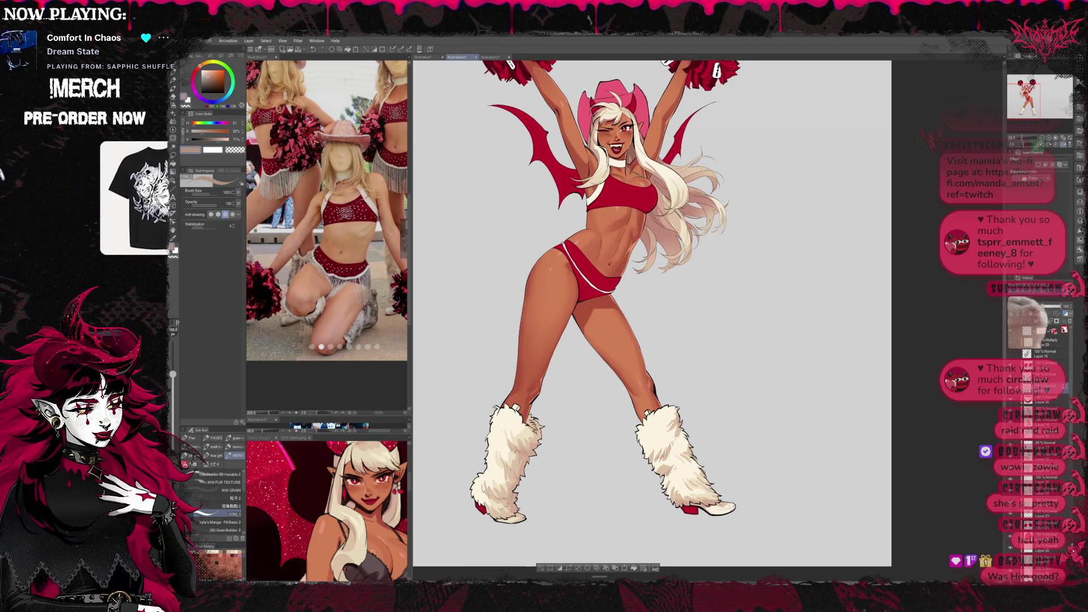
pyautogui.moveTo(571, 427); pyautogui.dragTo(587, 470)
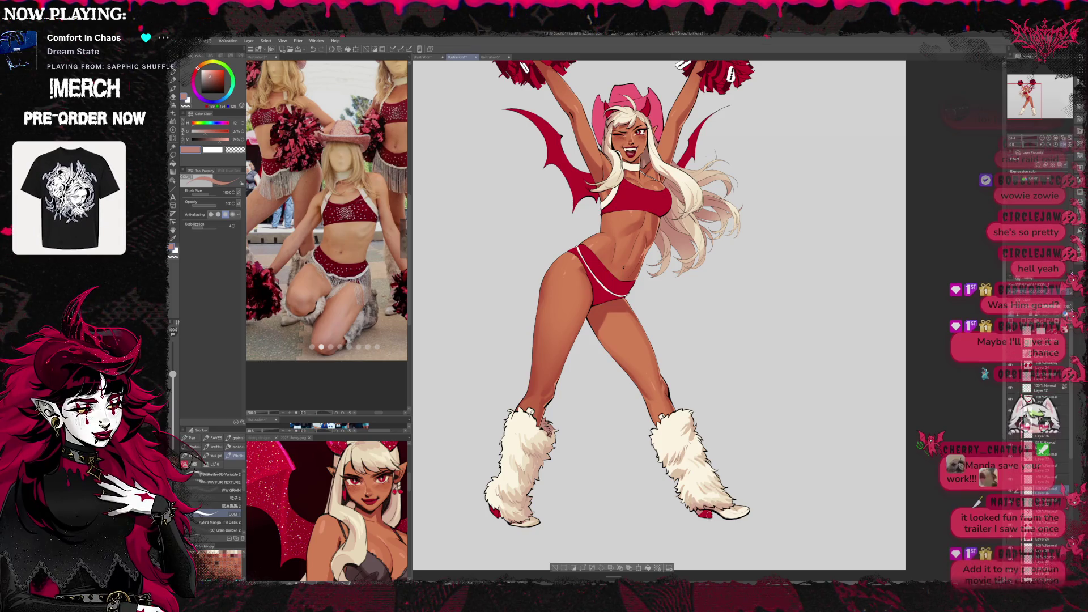
pyautogui.press('e')
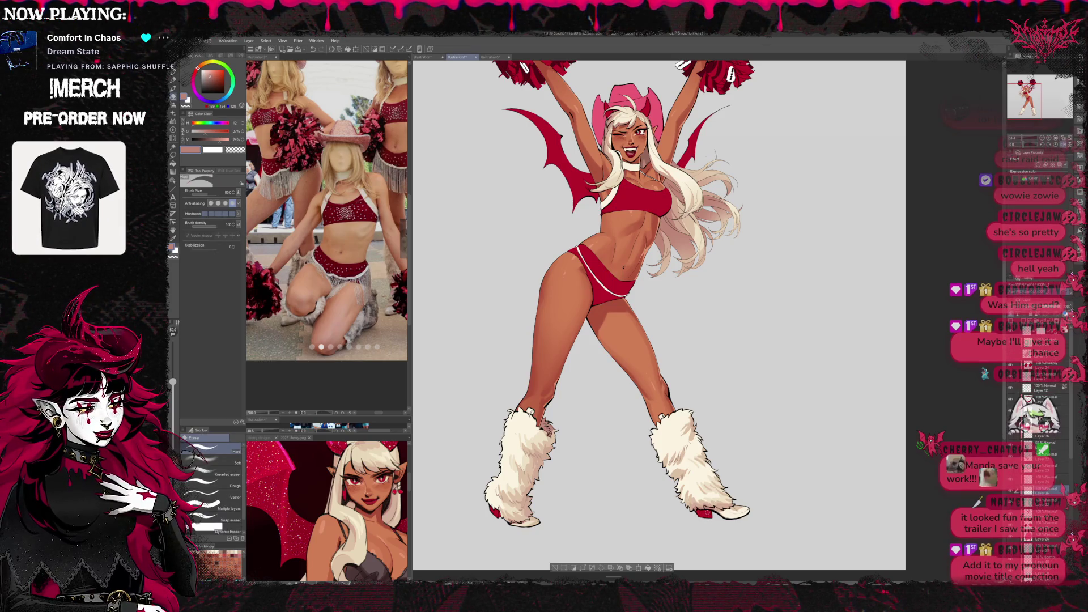
pyautogui.press('p')
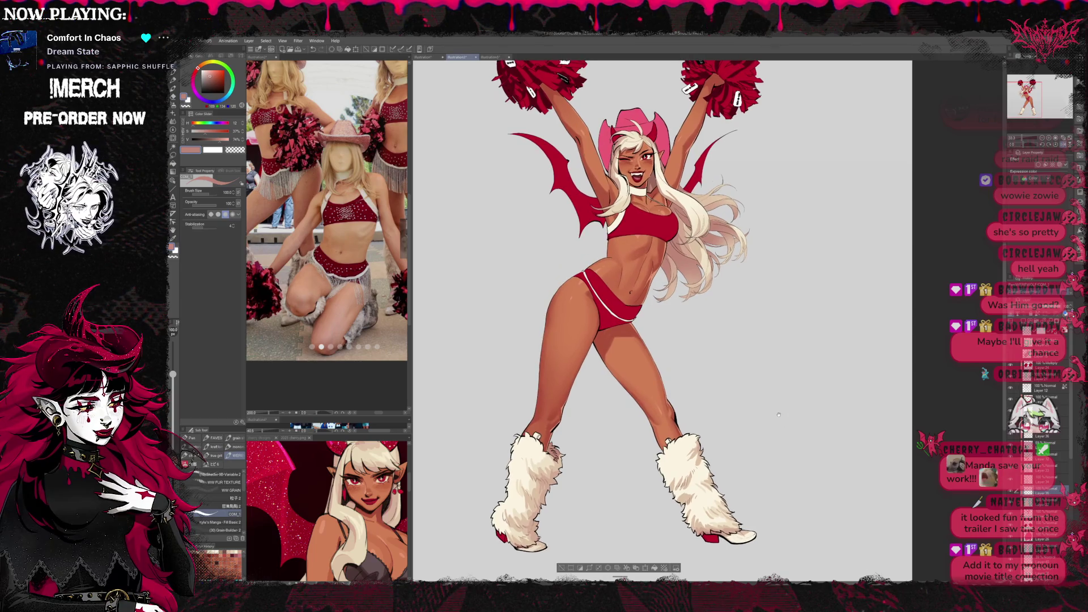
# Sample a tan skin colour from the figure as the drawing colour.
pyautogui.scroll(1, 779, 415)
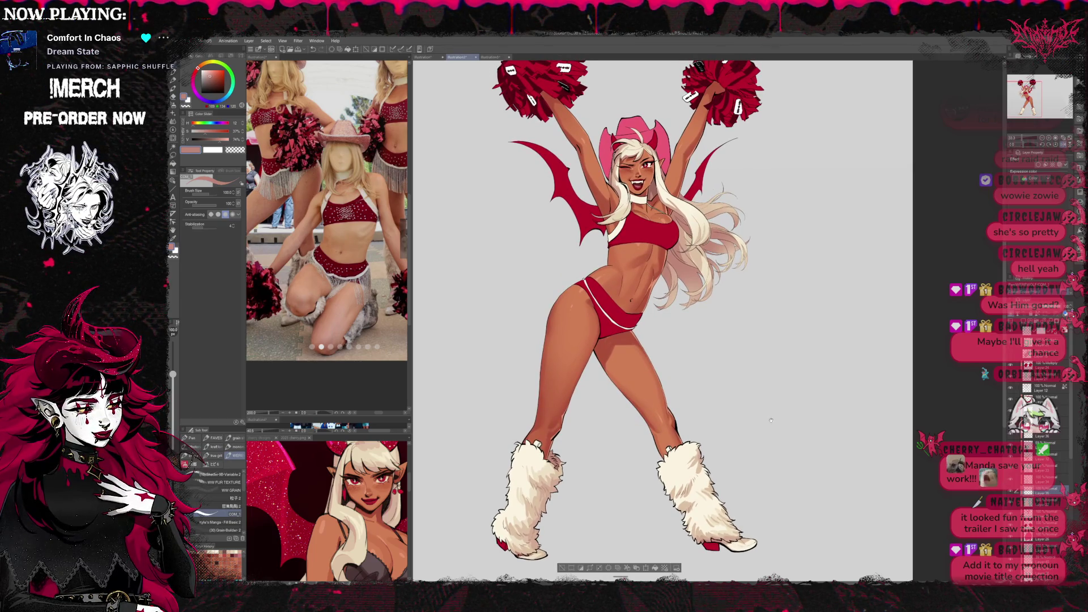
pyautogui.scroll(-1, 771, 421)
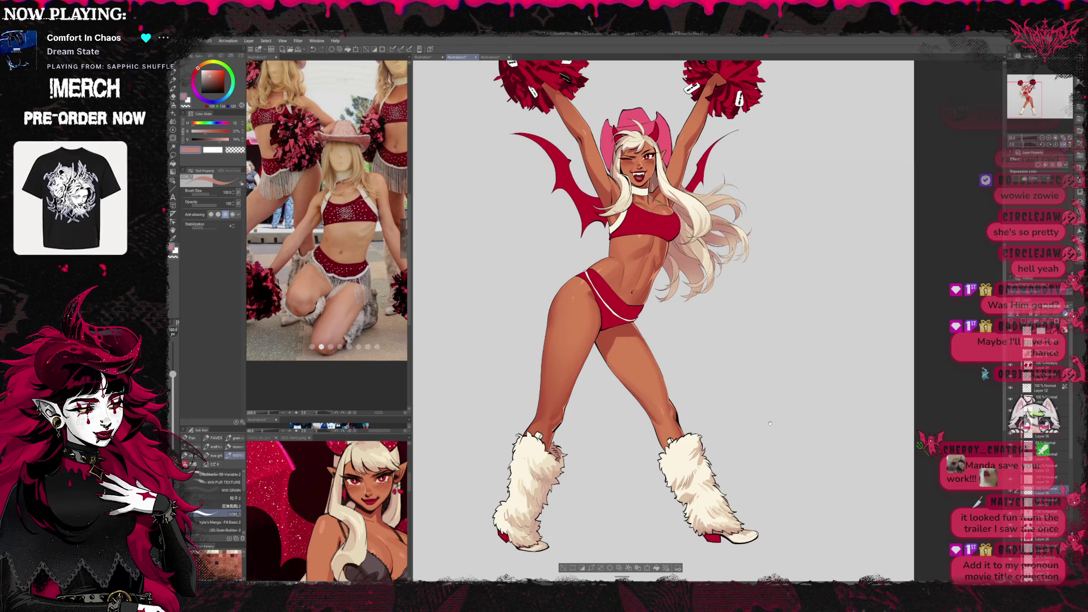
pyautogui.scroll(1, 770, 423)
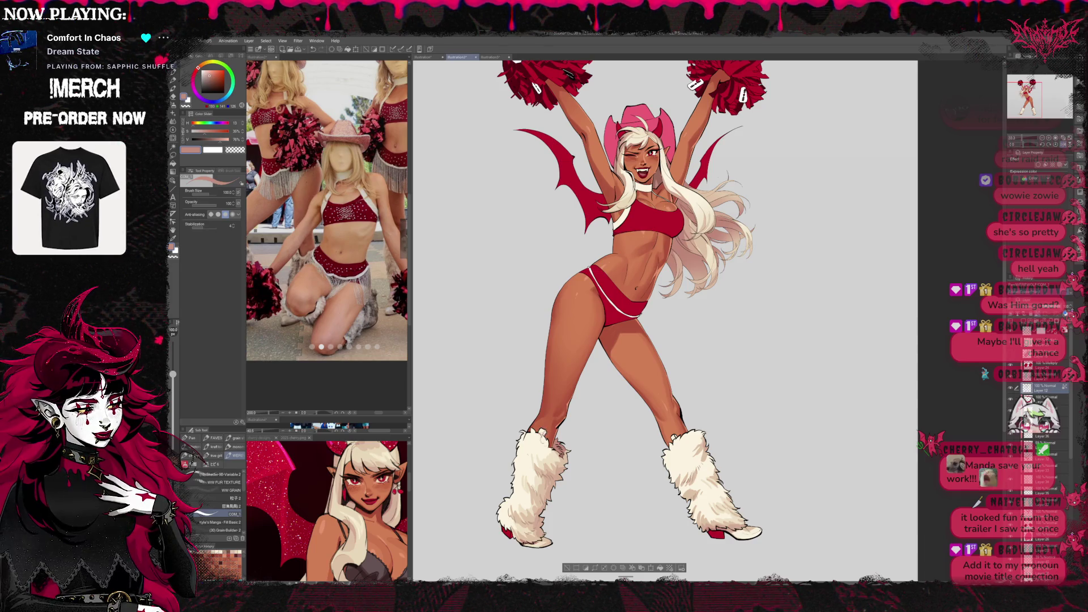
pyautogui.keyDown('alt'); pyautogui.click(533, 488); pyautogui.keyUp('alt')
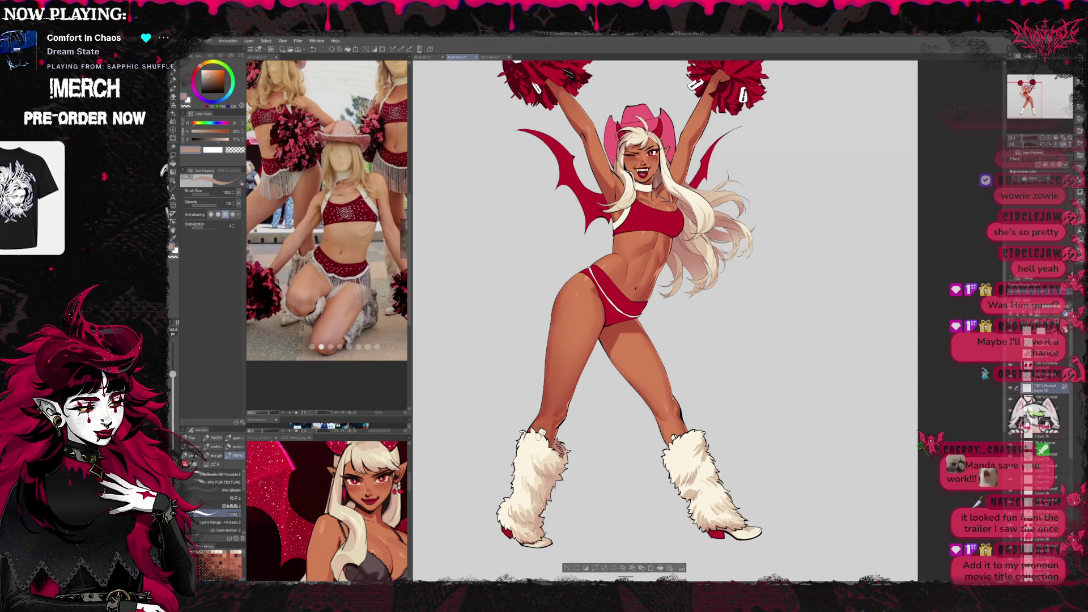